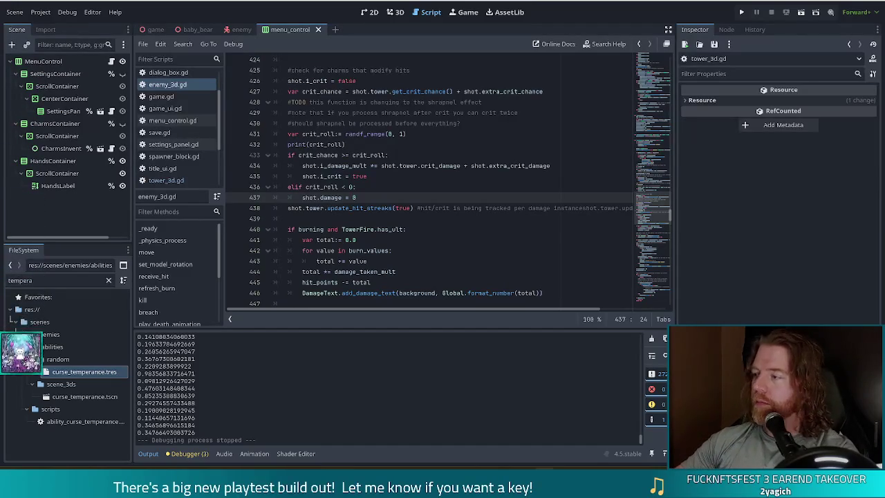
- Add crit_roll := randf_range(0, 1), print(crit_roll), and an elif crit_roll < 0 branch zeroing shot.damage
key(Down)
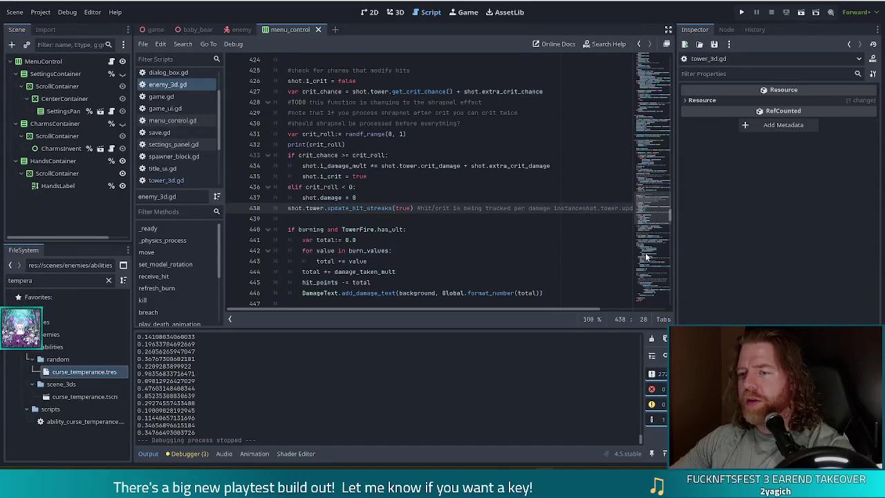
double_click(322, 187)
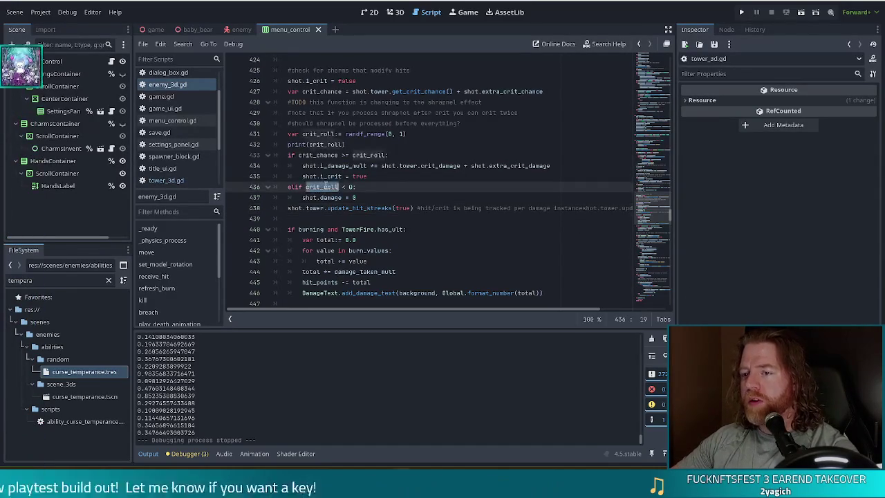
- Rewrite line 436 to 'elif crit_chance < 0 and abs(crit_chance) >= crit_roll:'
text(cr)
key(Return)
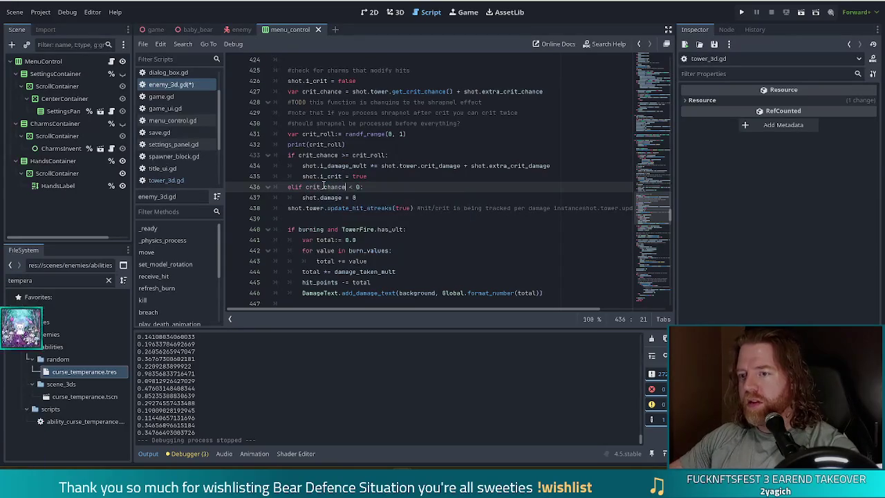
key(Right)
key(Right)
key(Right)
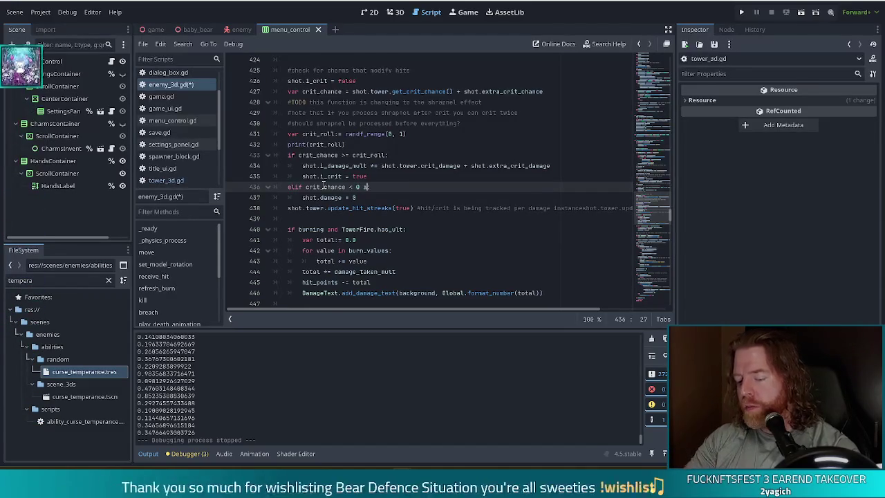
text(and)
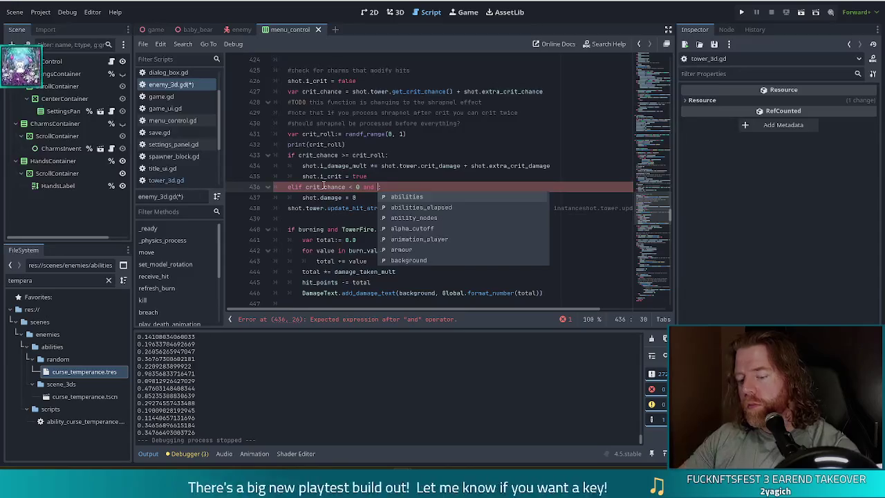
text(ab)
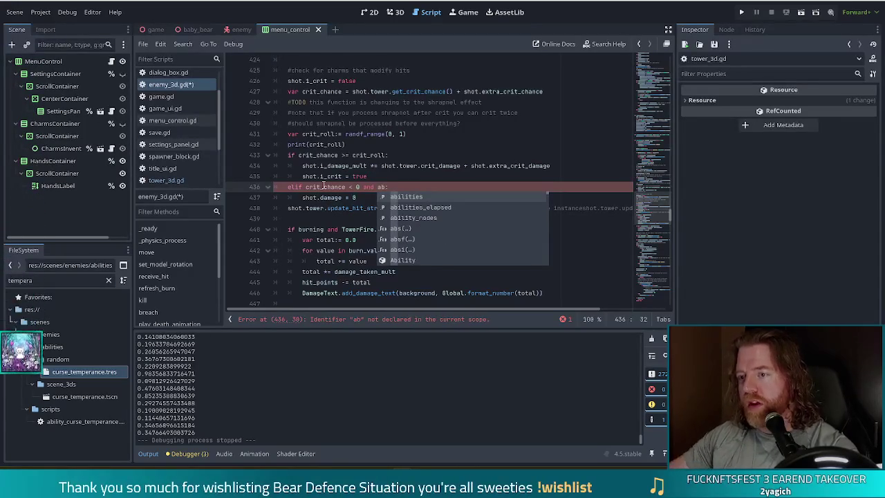
text(s)
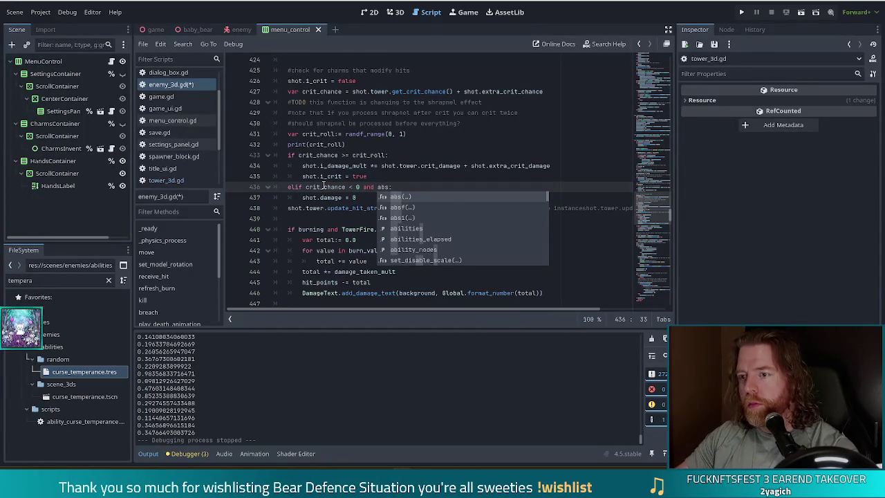
key(Return)
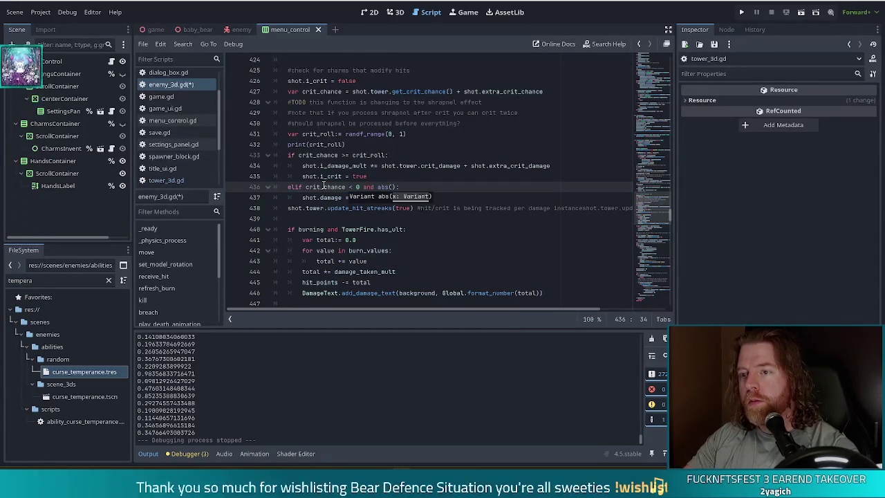
text(crit)
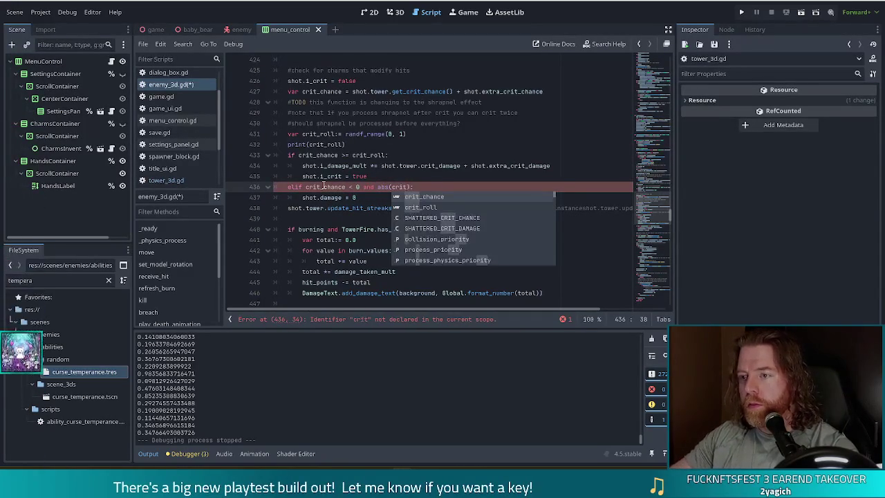
key(Return)
text(>= )
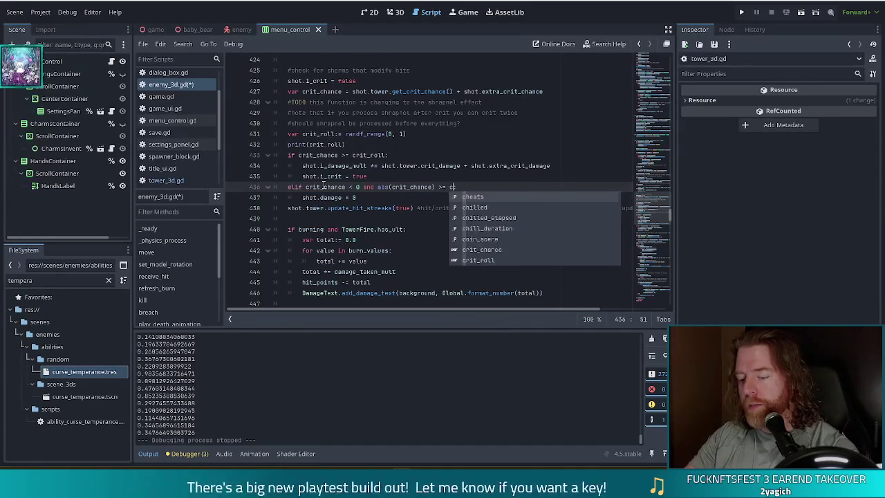
text(cri)
key(Down)
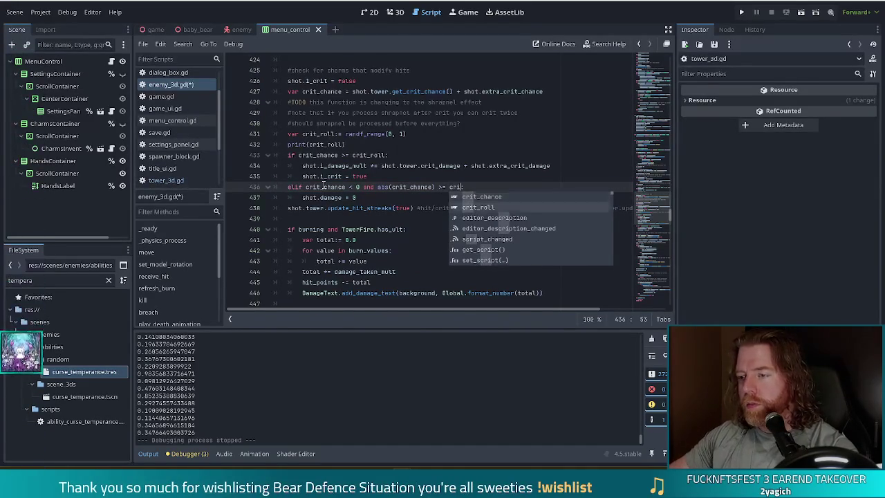
key(Return)
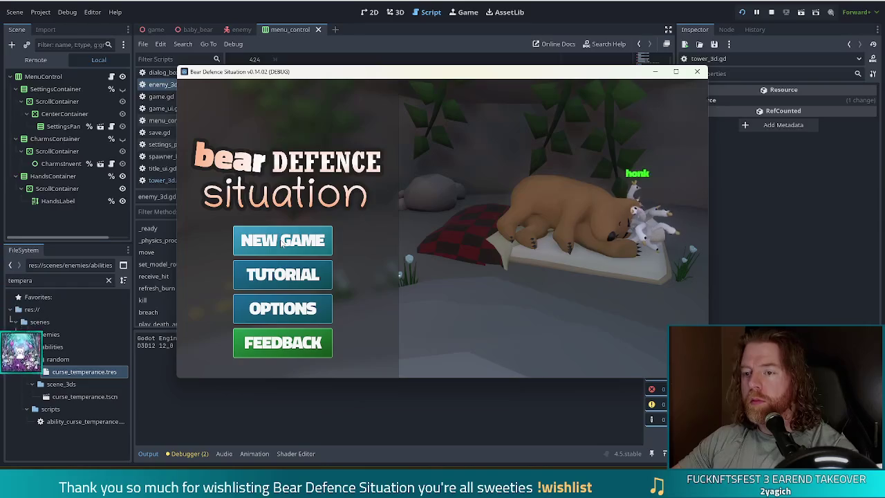
- Choose NEW GAME on the Bear Defence Situation title menu
click(279, 242)
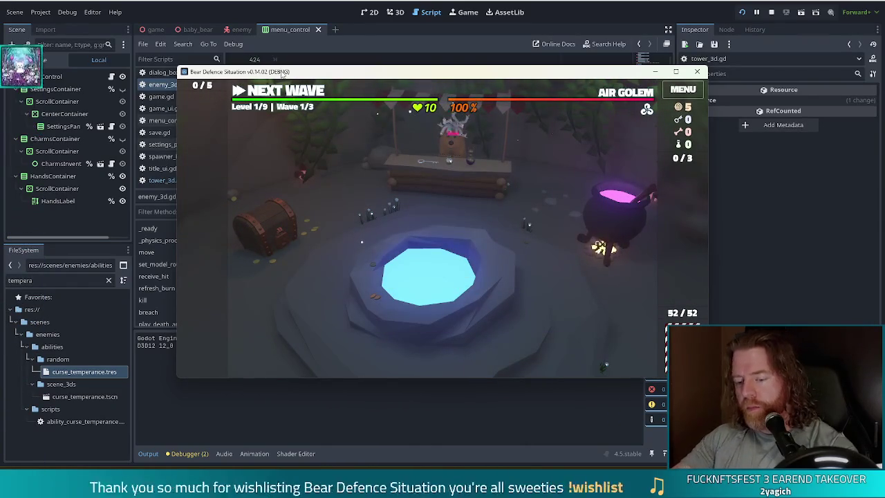
- Run 'set_ability curse_temperance' in the game's debug console
key(grave)
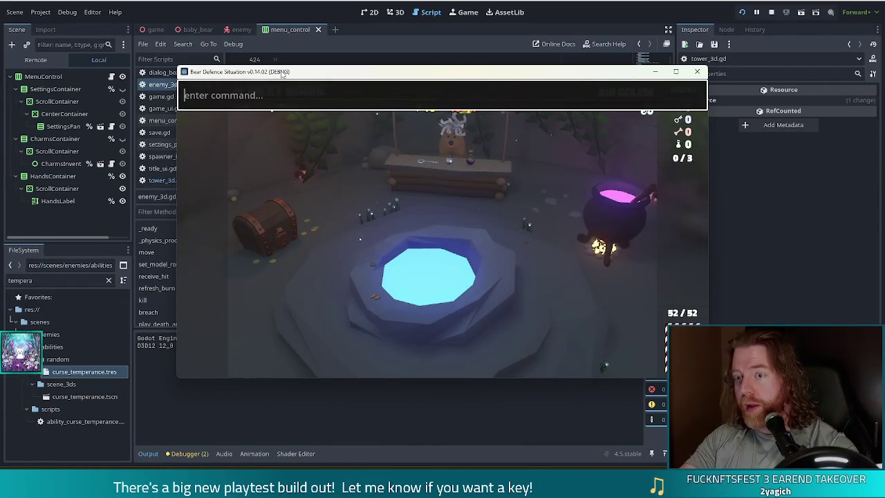
text(set)
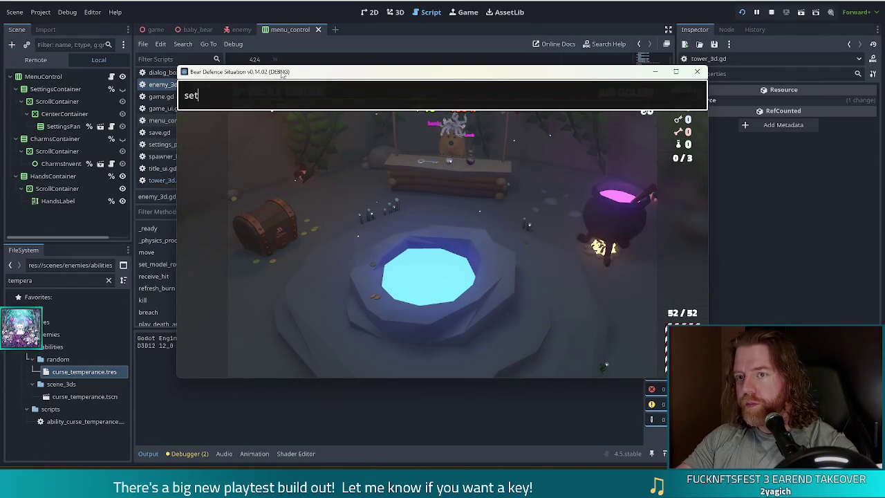
text(_ability)
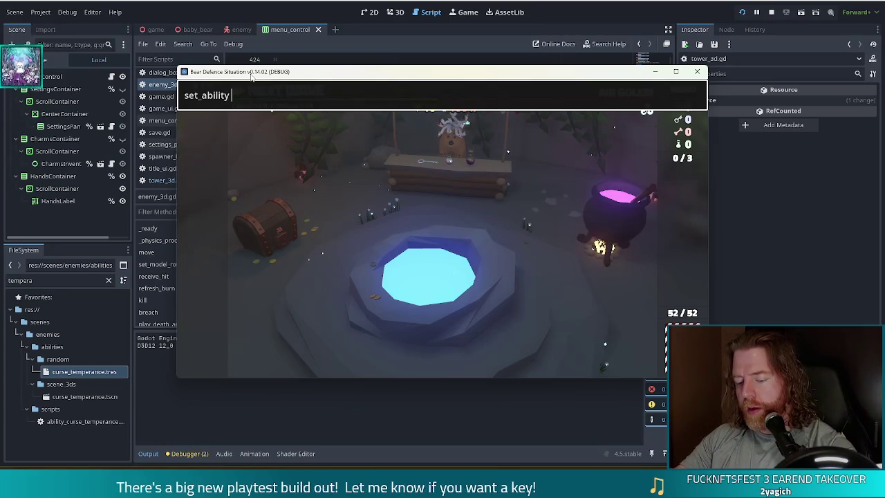
text(curse_temperas)
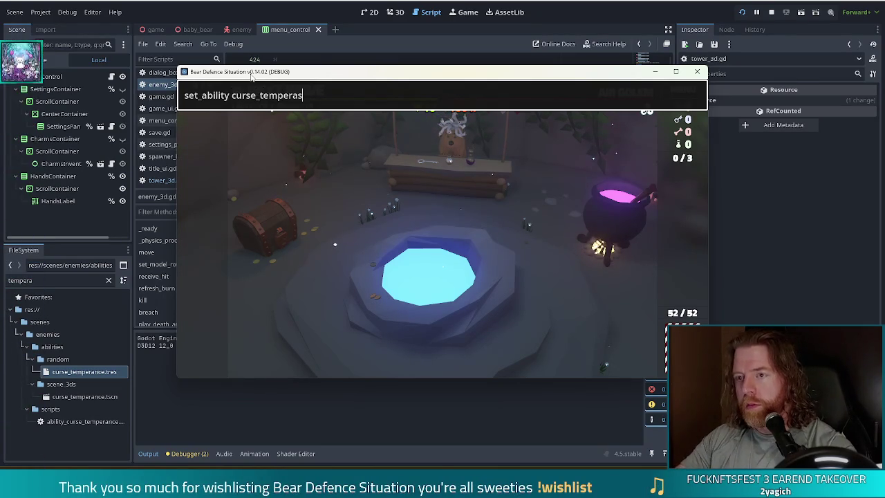
key(BackSpace)
text(nc4)
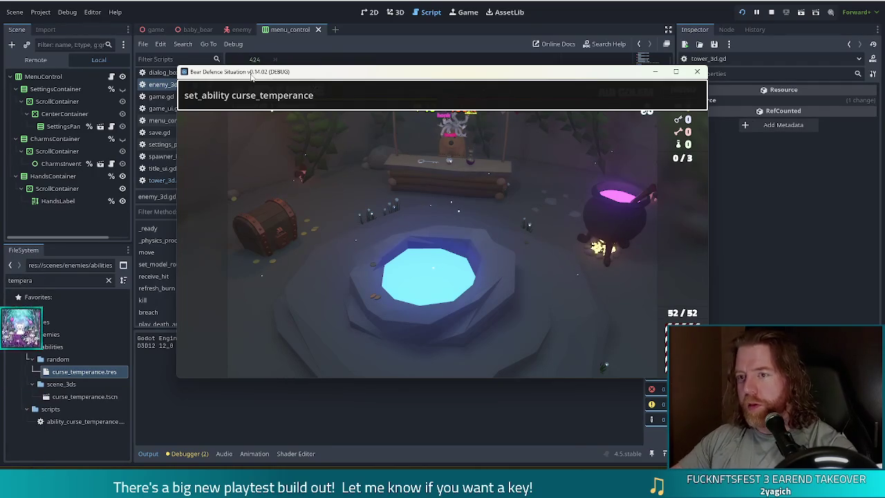
key(Return)
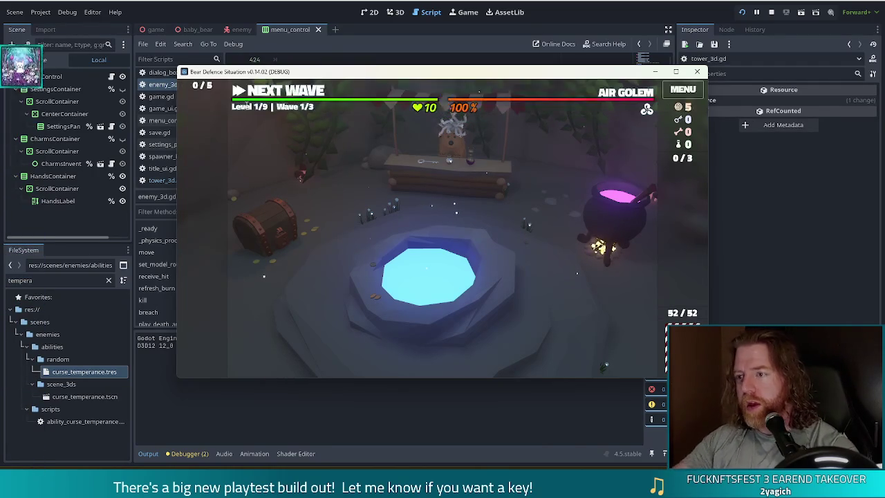
mouse_move(629, 95)
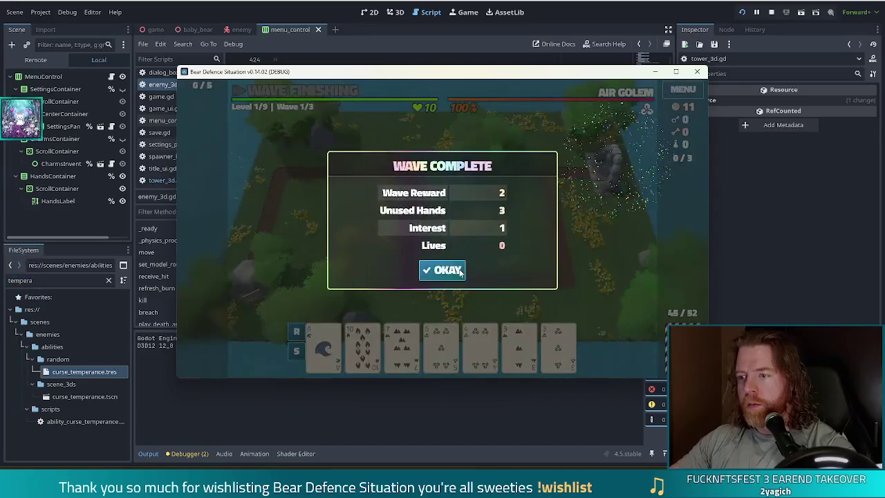
- Dismiss the wave summary and run 'add_wish open_bar' in the debug console
click(458, 270)
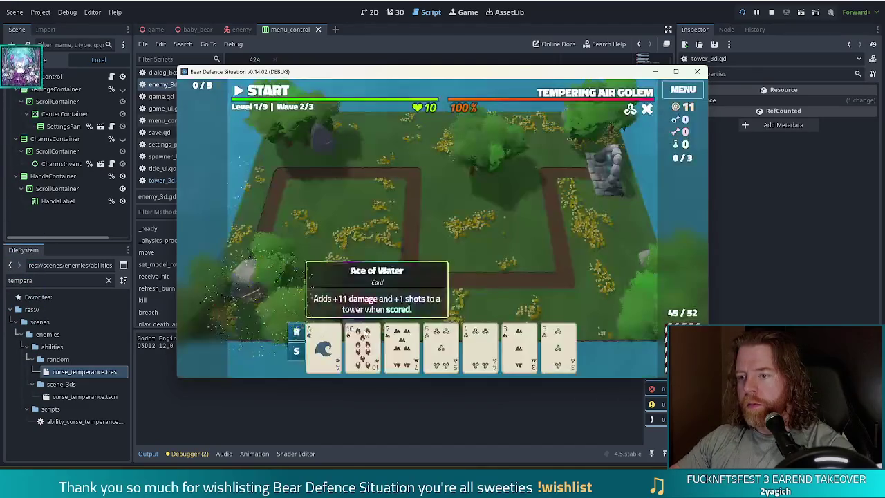
key(grave)
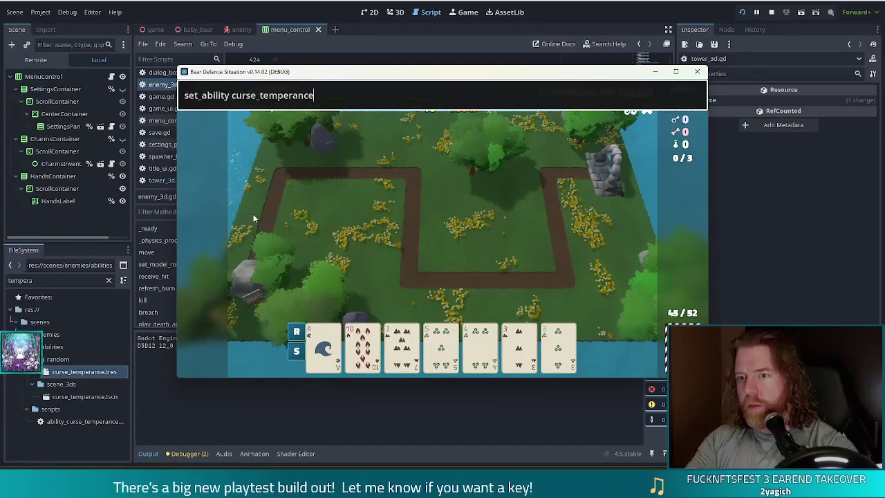
key(Return)
text(add_)
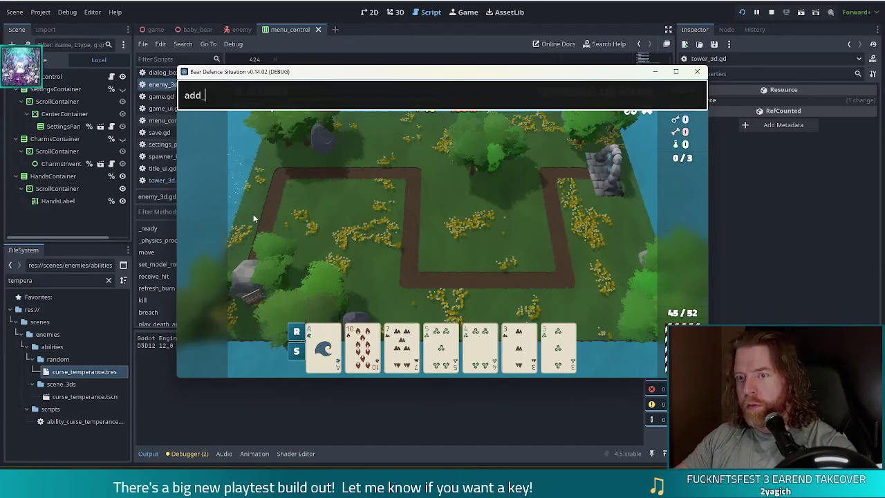
text(wish open_b a)
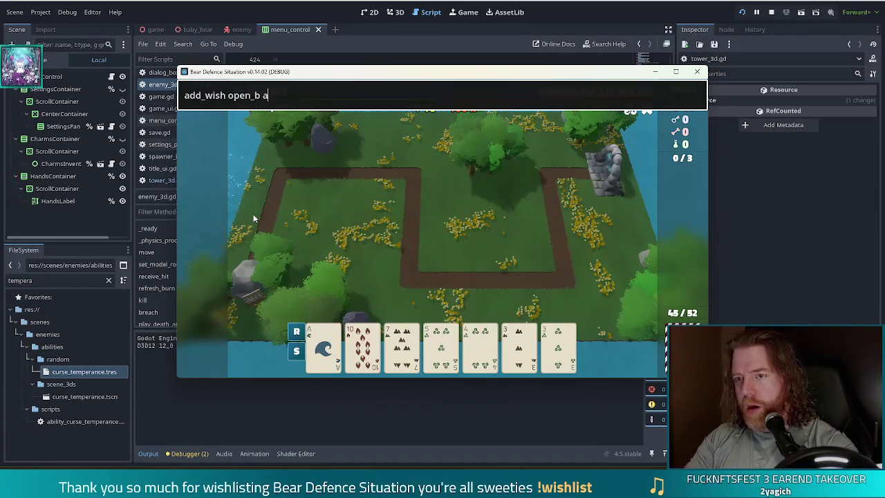
key(BackSpace)
key(BackSpace)
text(ar)
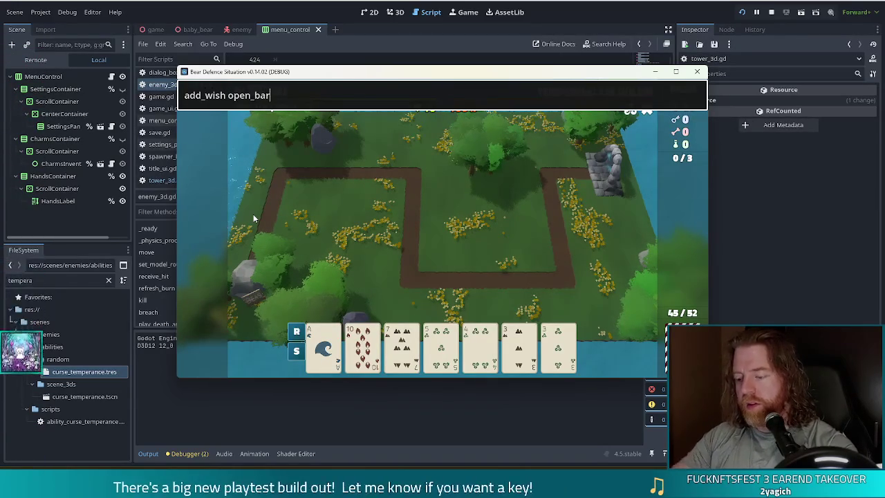
key(Return)
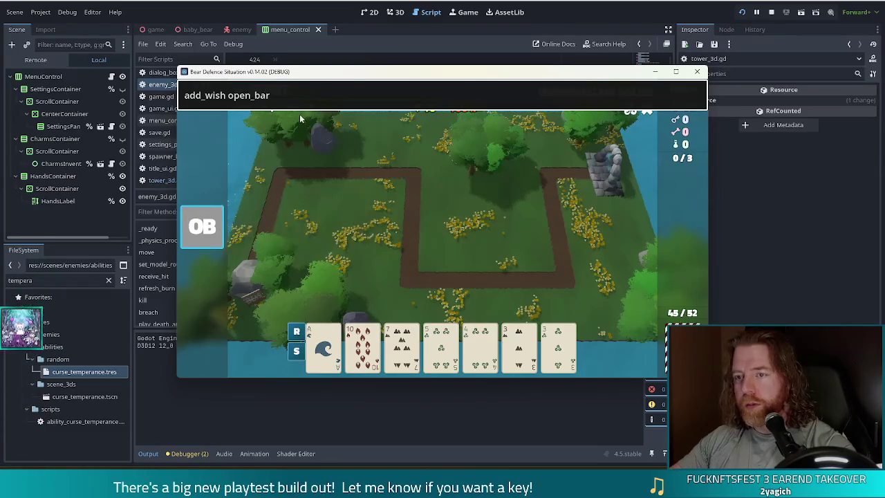
key(Escape)
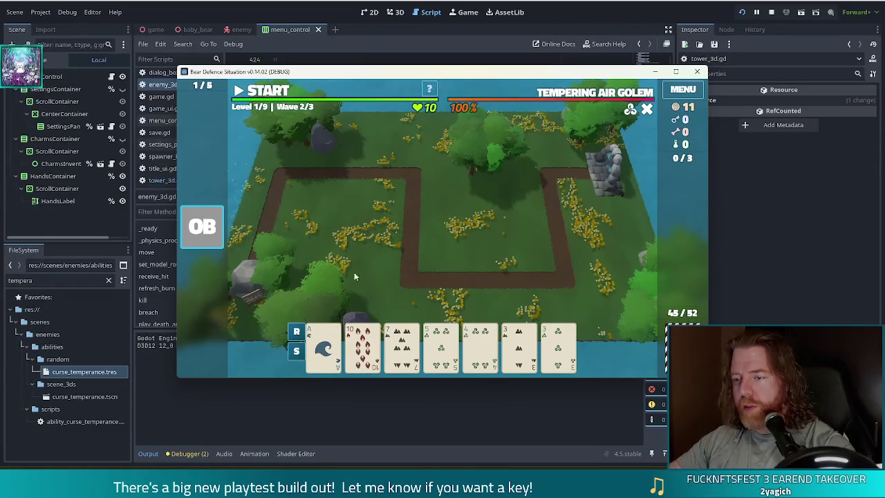
- Build a ballista from the 10 of hearts card at the map centre and start wave 2
click(362, 346)
click(404, 296)
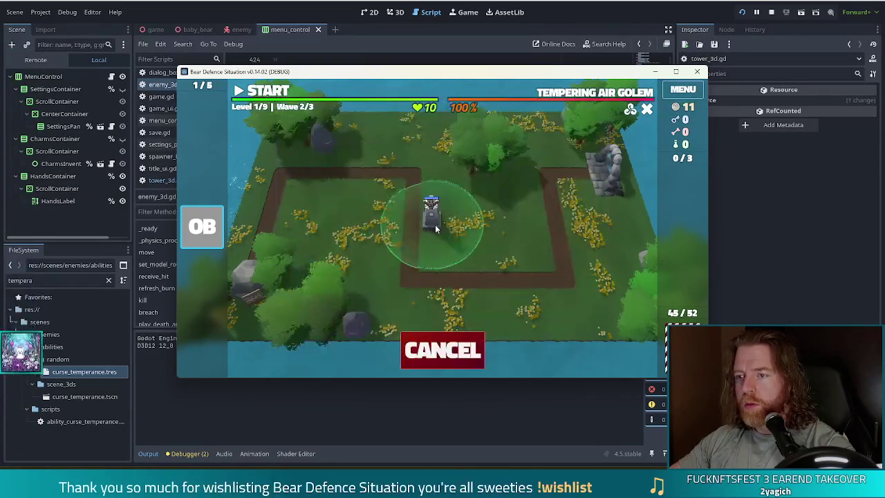
click(446, 238)
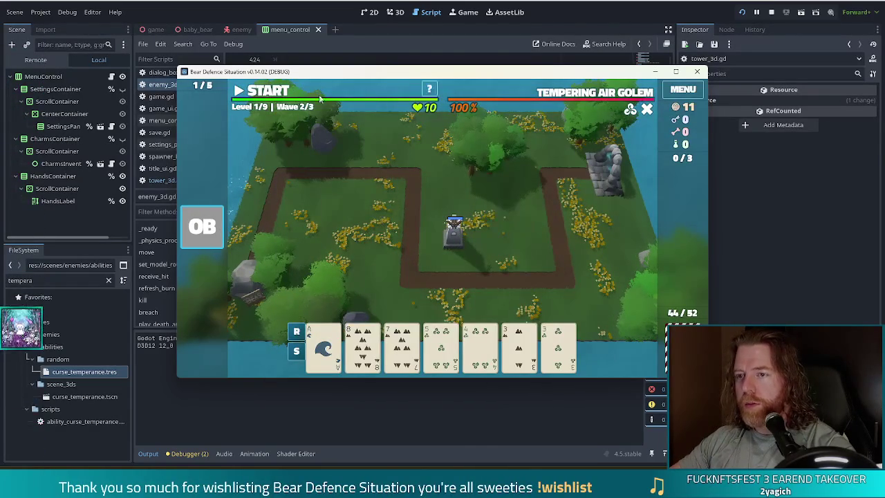
click(275, 97)
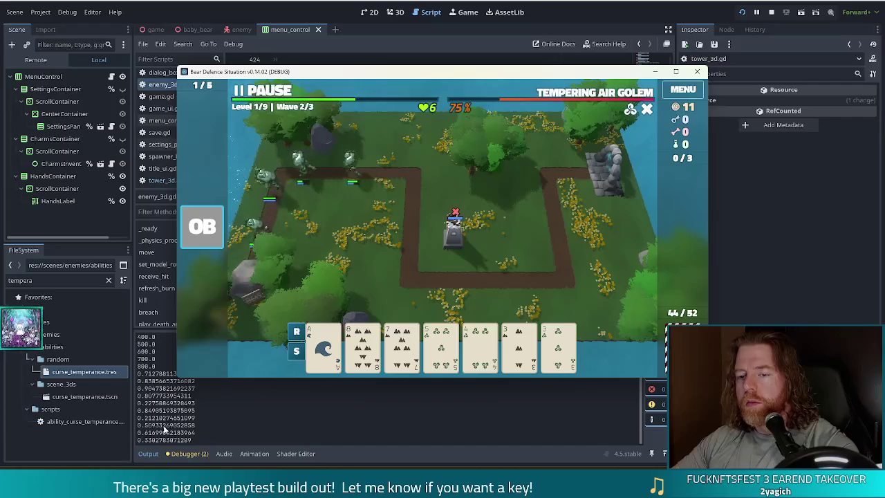
- Check the ballista tower's stats, close them, and dismiss the Wave Complete summary
click(454, 237)
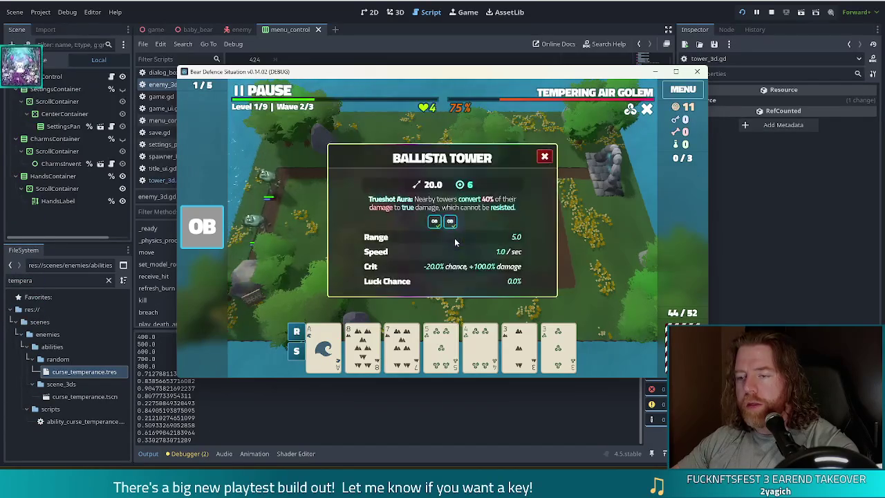
click(544, 156)
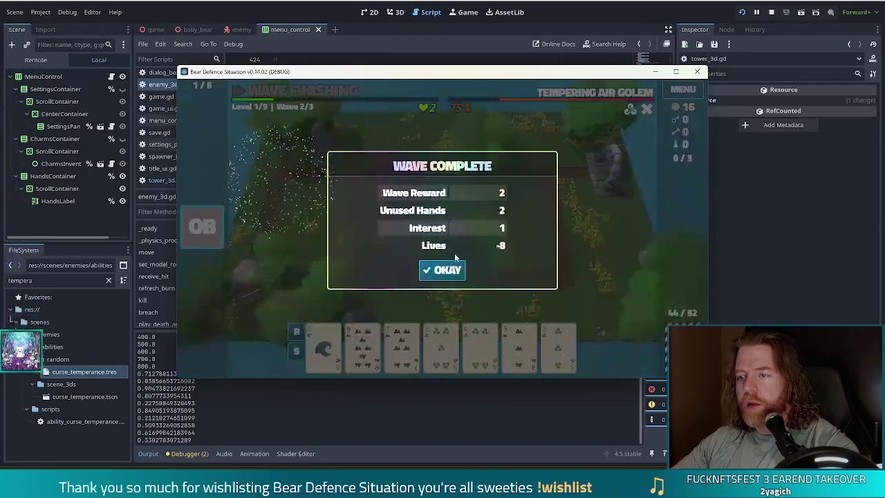
click(444, 271)
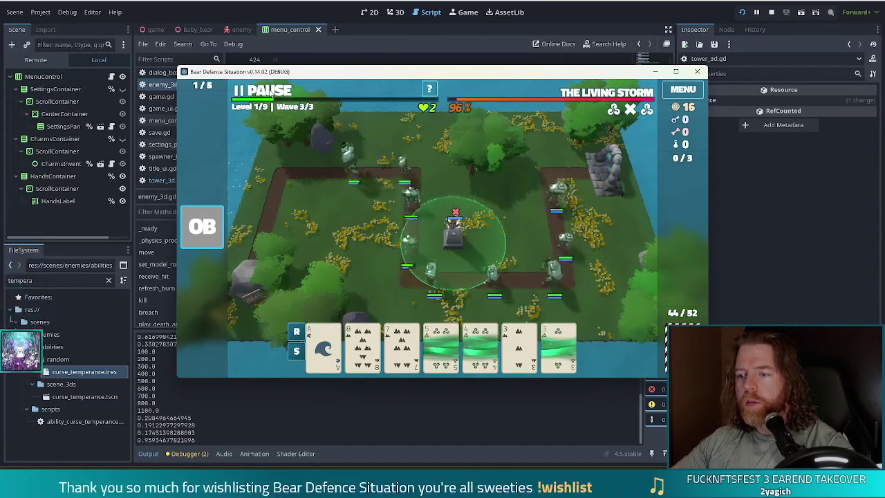
- Pause the game in wave 3, move its window aside, and stop the run
click(270, 91)
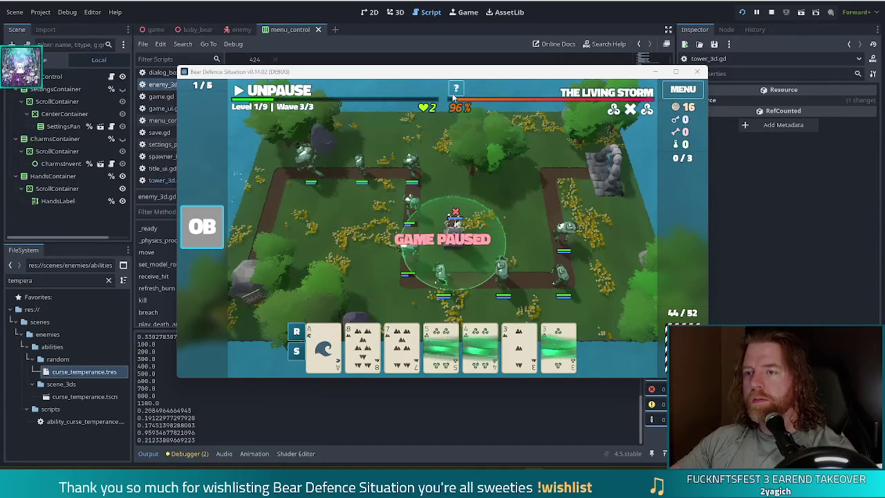
drag(505, 77, 478, 65)
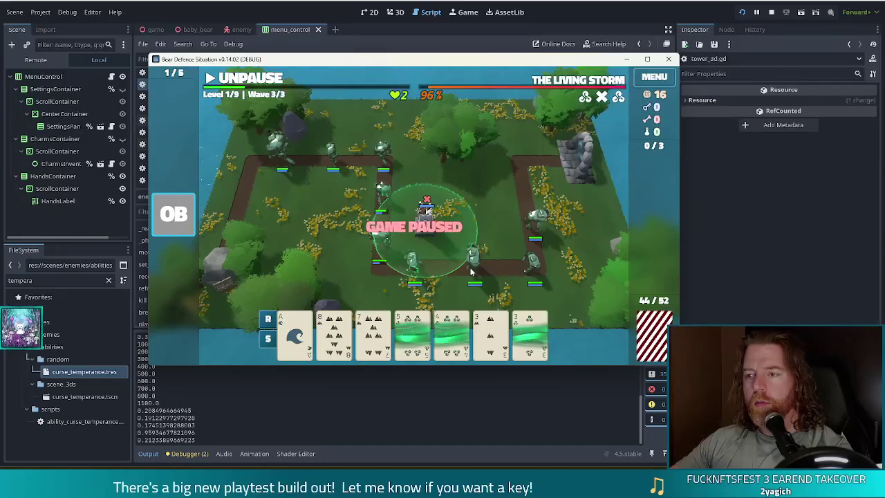
click(771, 12)
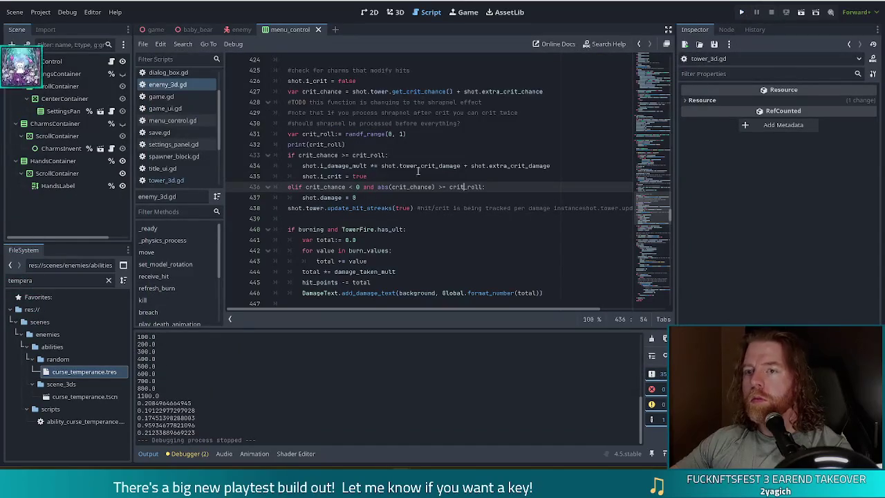
- Open ability_curse_temperance.gd and place the caret on crit_chance_penalty in line 8
scroll(180, 124, up, 2)
click(185, 88)
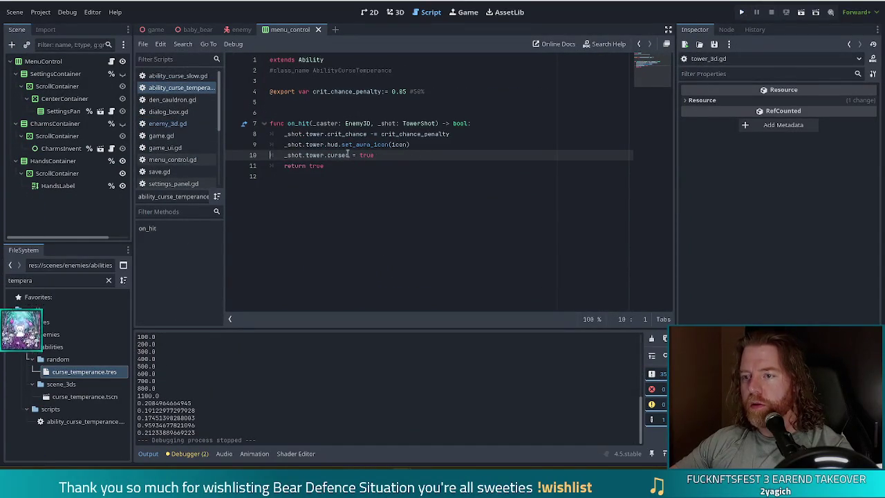
click(400, 133)
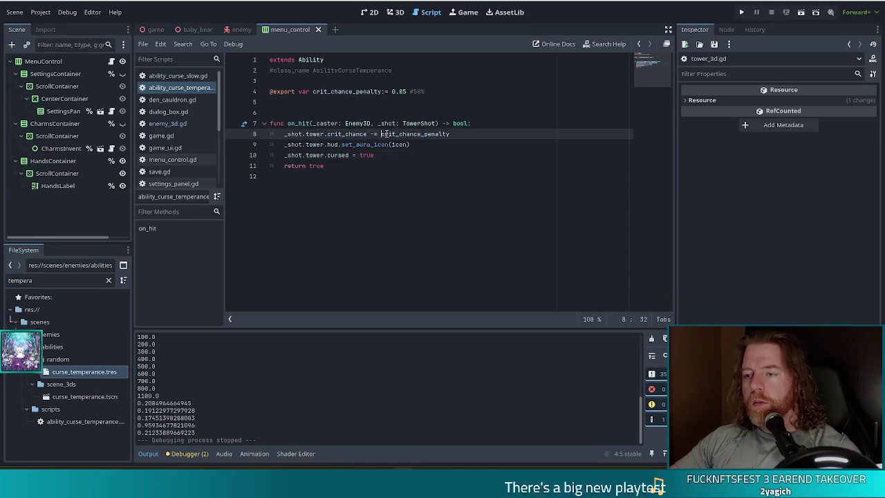
- Open curse_temperance.tscn from the FileSystem dock, then switch to the enemy scene
double_click(55, 282)
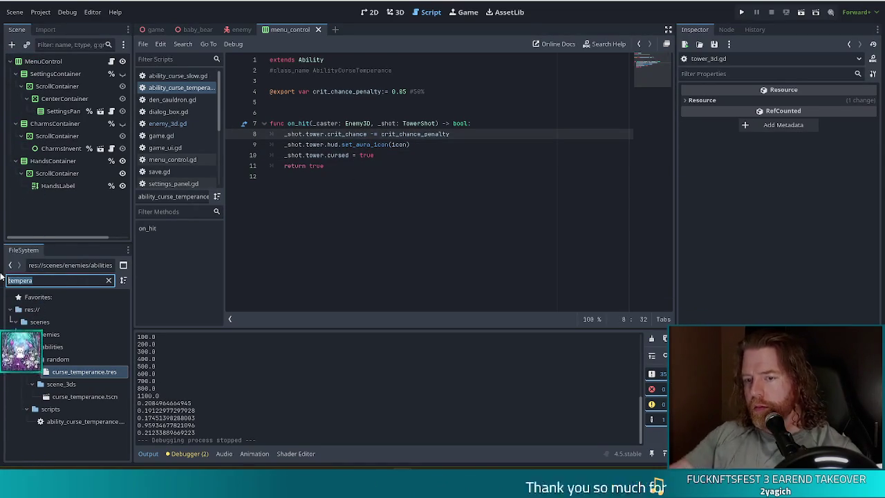
double_click(82, 396)
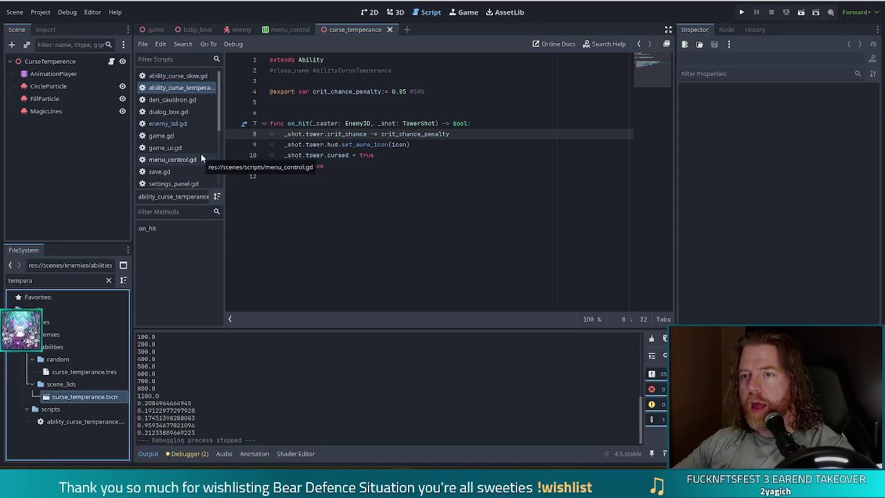
click(241, 29)
- View the enemy scene in 3D and select its EnemiesNearby and TowersNearby areas
click(371, 12)
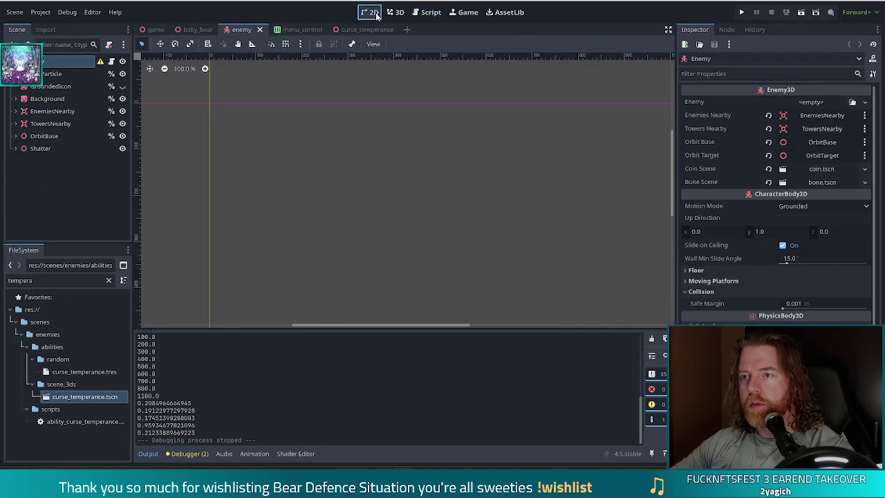
click(395, 12)
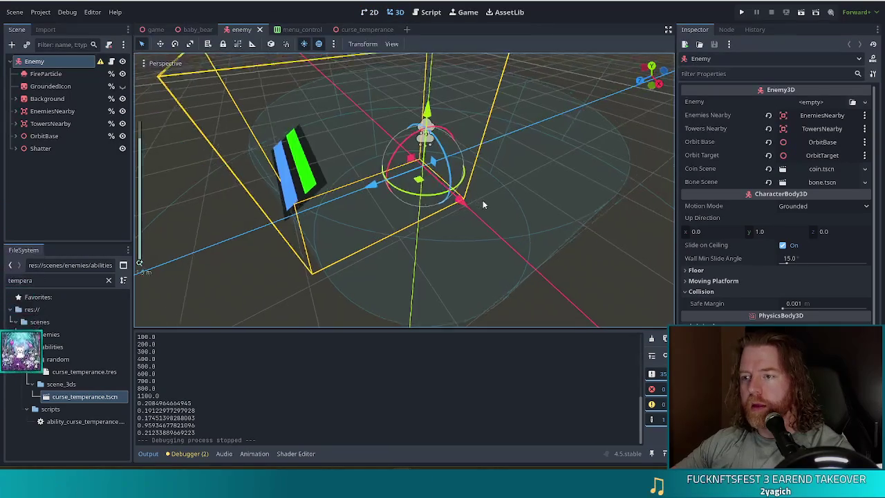
scroll(493, 196, down, 10)
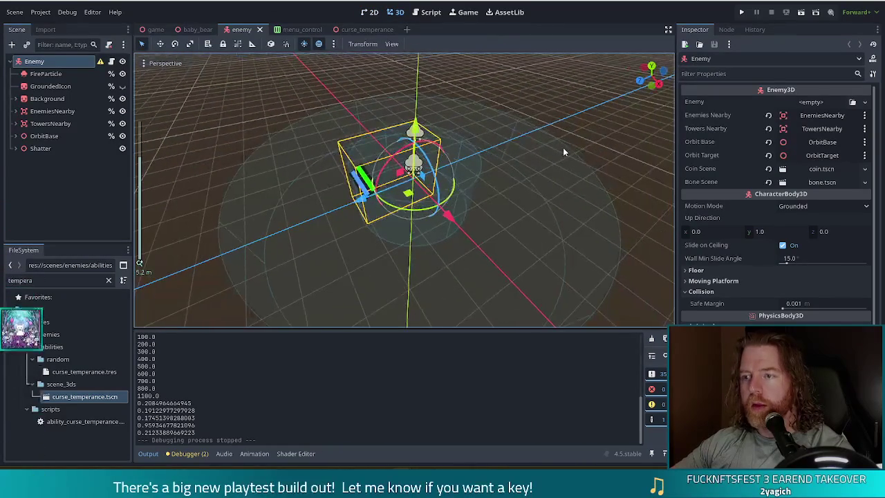
mouse_move(588, 157)
mouse_down()
mouse_move(601, 180)
mouse_move(456, 173)
mouse_up()
click(52, 111)
click(52, 123)
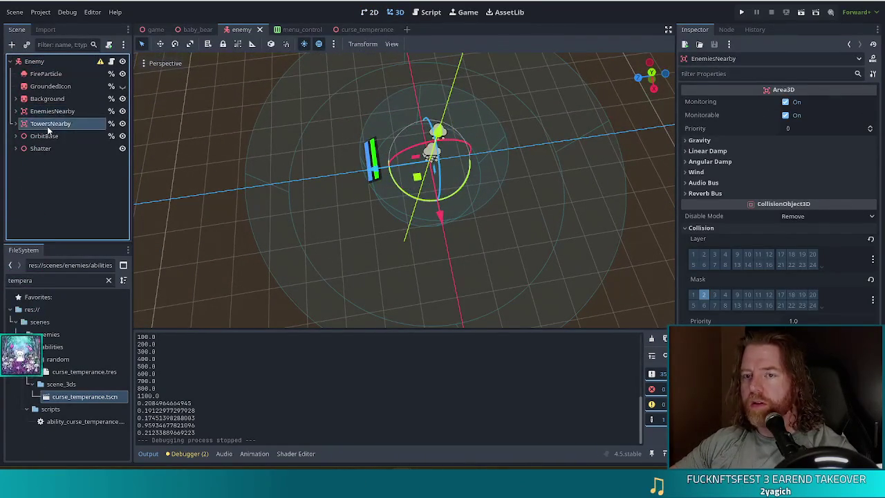
drag(474, 237, 414, 173)
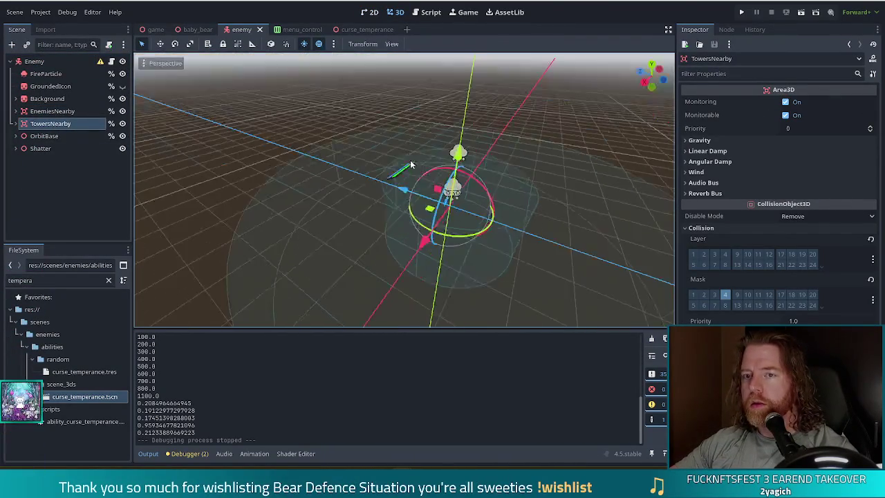
- Toggle the TowersNearby area's visibility, then switch to the curse_temperance scene
click(122, 123)
click(123, 123)
click(122, 123)
click(123, 123)
mouse_move(329, 136)
mouse_down()
mouse_move(395, 245)
mouse_move(398, 133)
mouse_move(592, 173)
mouse_move(524, 171)
mouse_move(555, 175)
mouse_move(389, 74)
mouse_up()
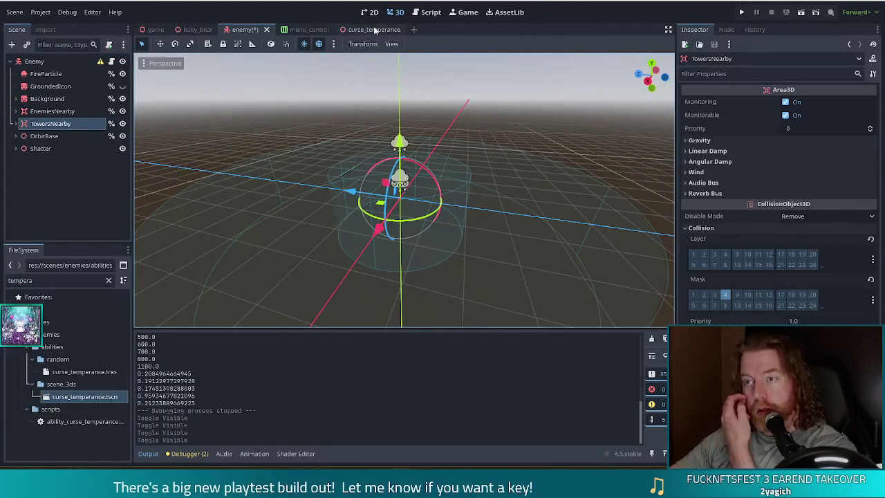
click(373, 29)
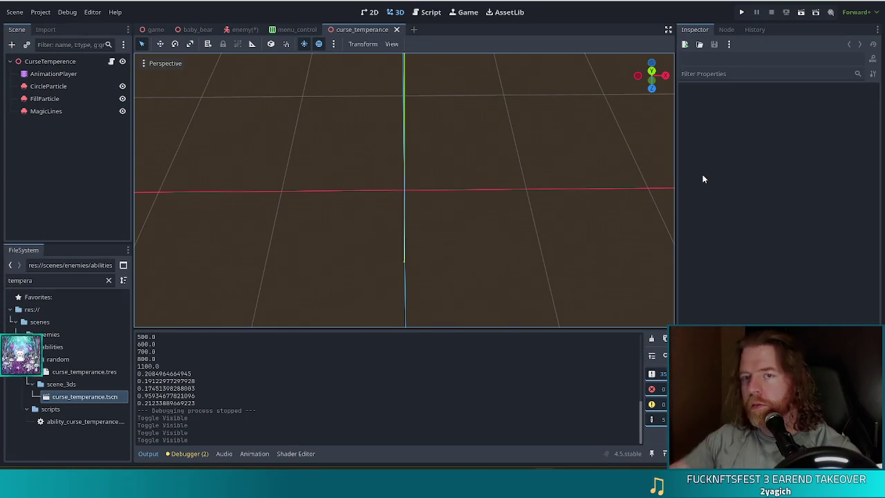
- Inspect the CurseTemperence root node's properties, then return to ability_curse_temperance.gd
click(76, 157)
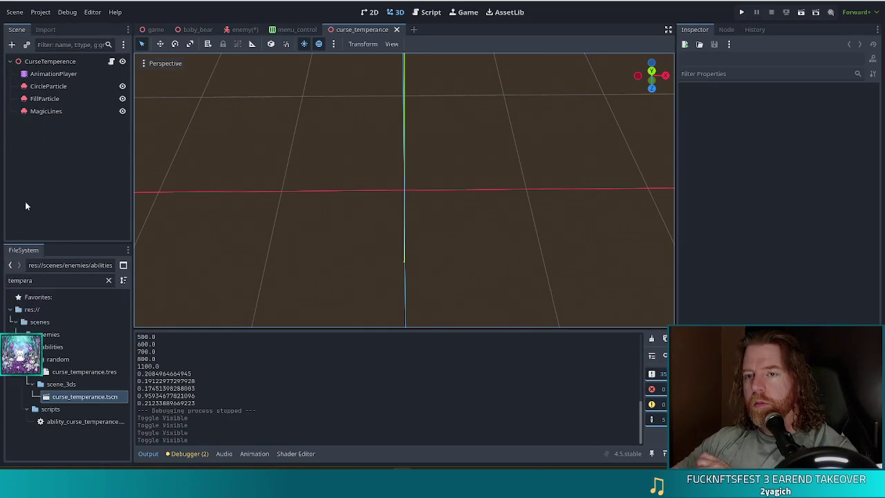
click(49, 62)
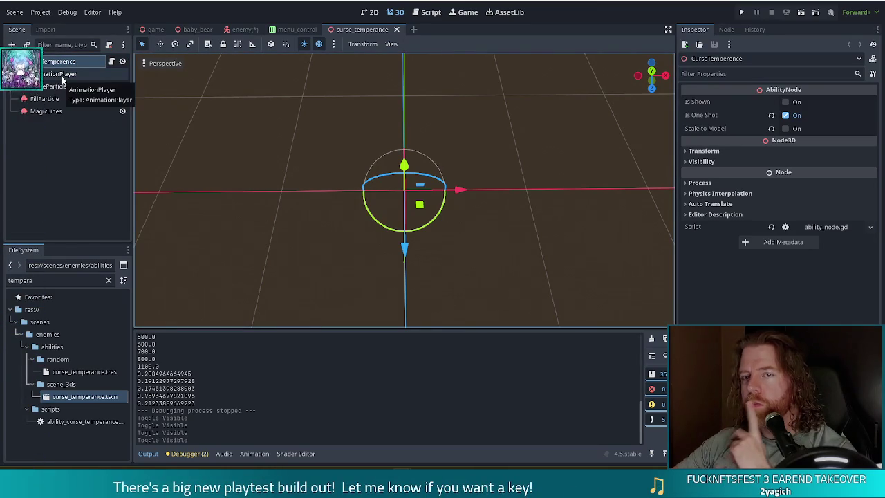
click(63, 62)
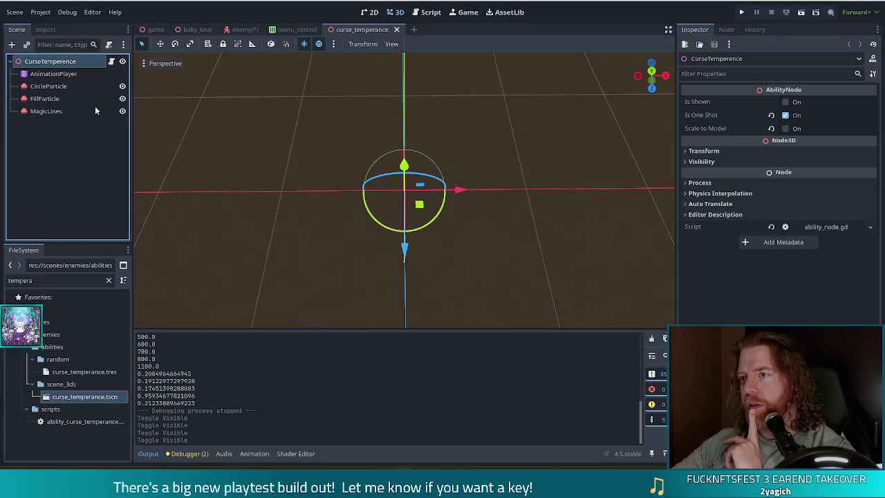
click(423, 13)
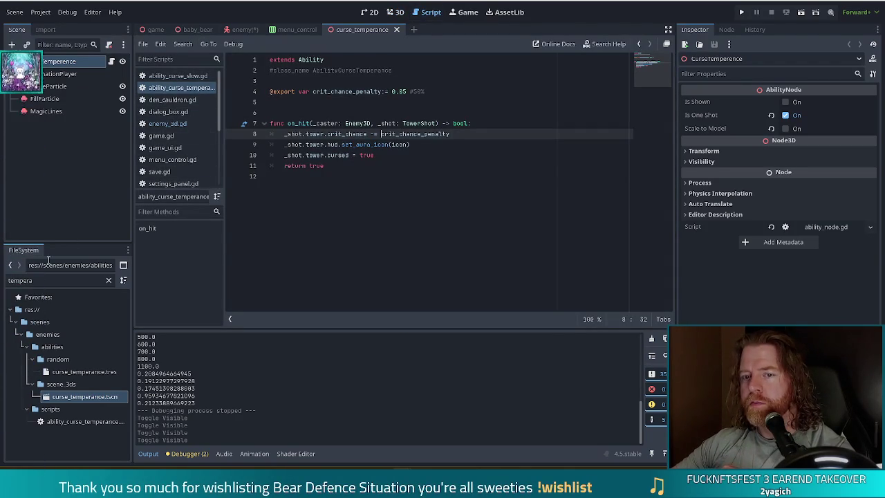
- Filter the FileSystem for 'tower_balli' and open tower_ballista.tscn
click(45, 279)
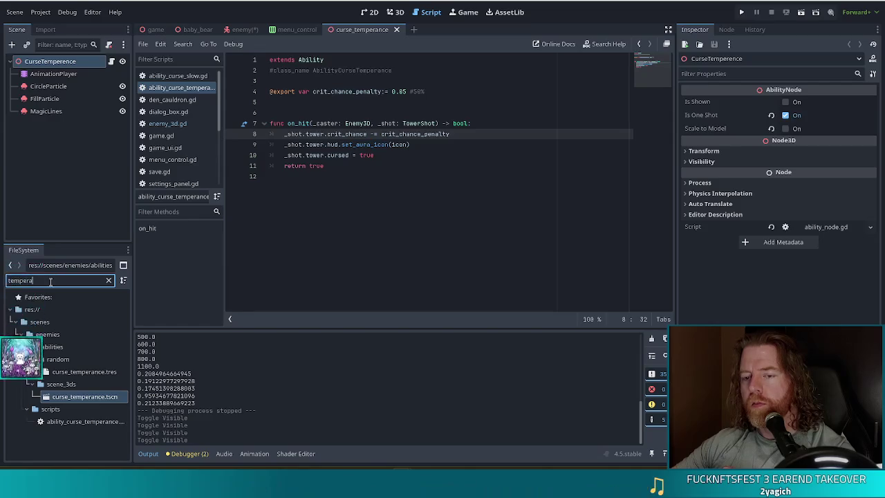
drag(46, 280, 2, 274)
text(tower_)
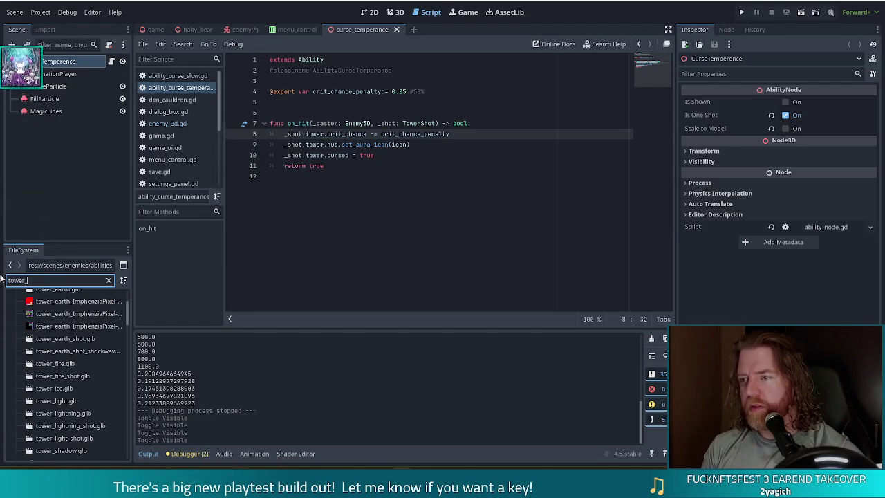
text(balli)
double_click(98, 377)
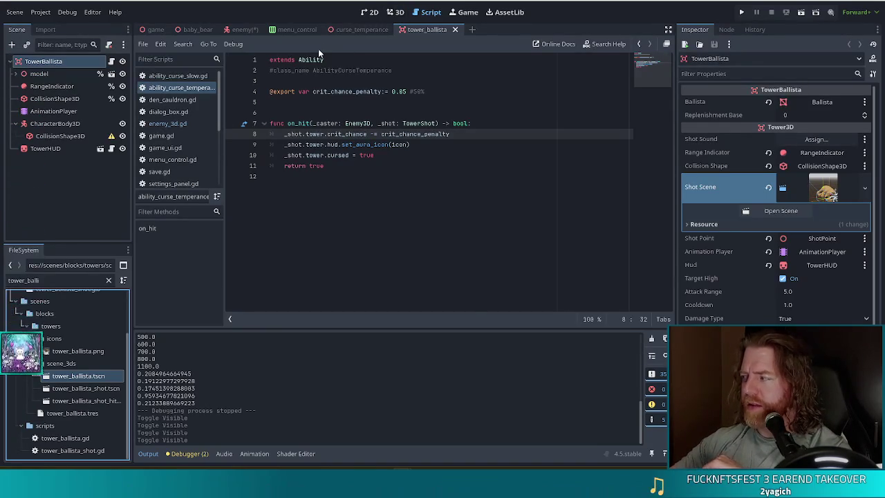
- Inspect the ballista scene in the 3D view by zooming and orbiting, then close its tab
click(395, 12)
scroll(552, 207, down, 3)
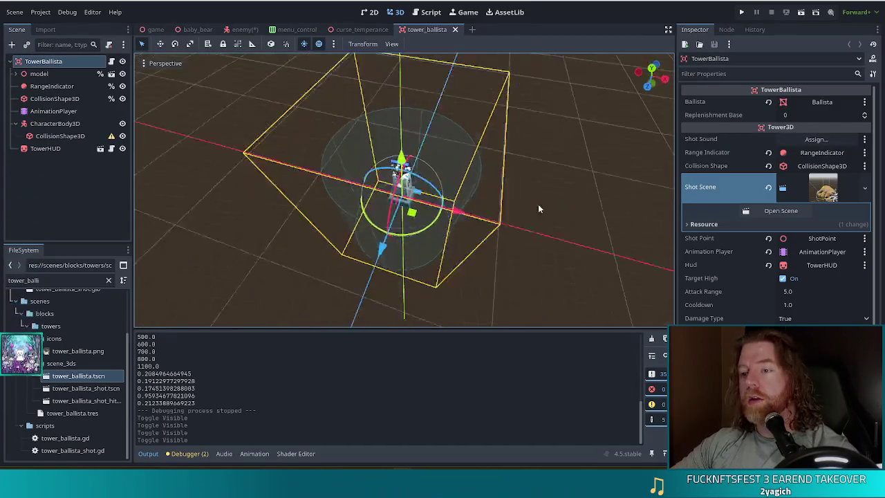
scroll(547, 215, up, 3)
scroll(600, 228, down, 3)
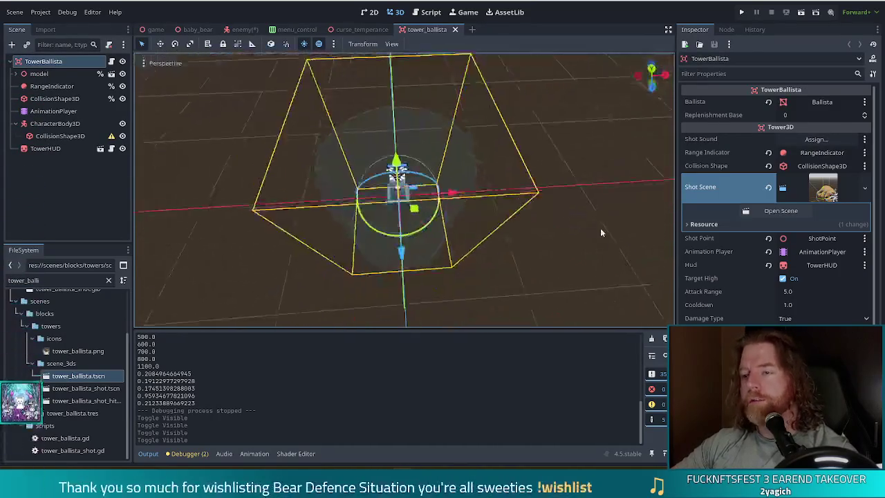
drag(600, 228, 510, 201)
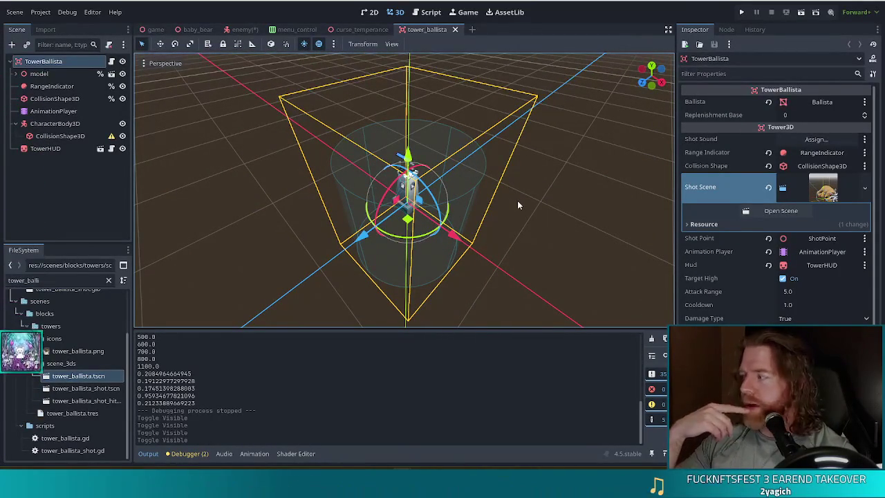
click(455, 30)
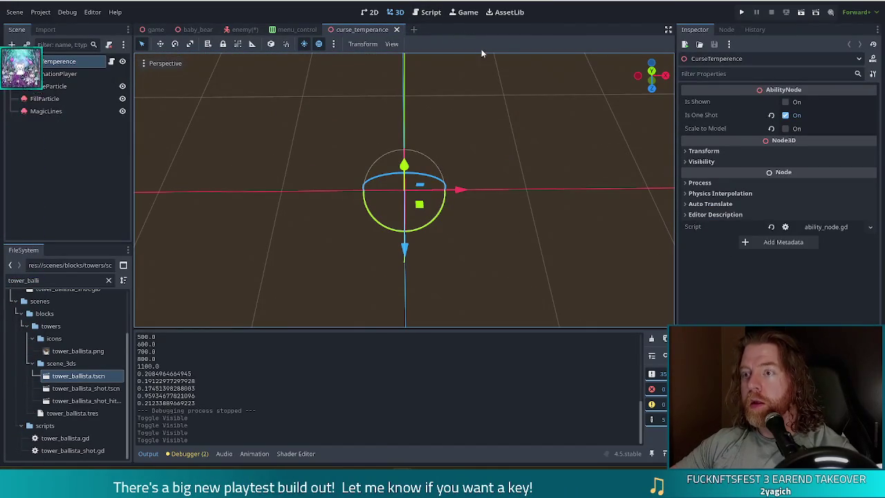
- Add a first on_hit line reading '_shot.tower.get_nea' in the curse script, then open tower_3d.gd
click(418, 14)
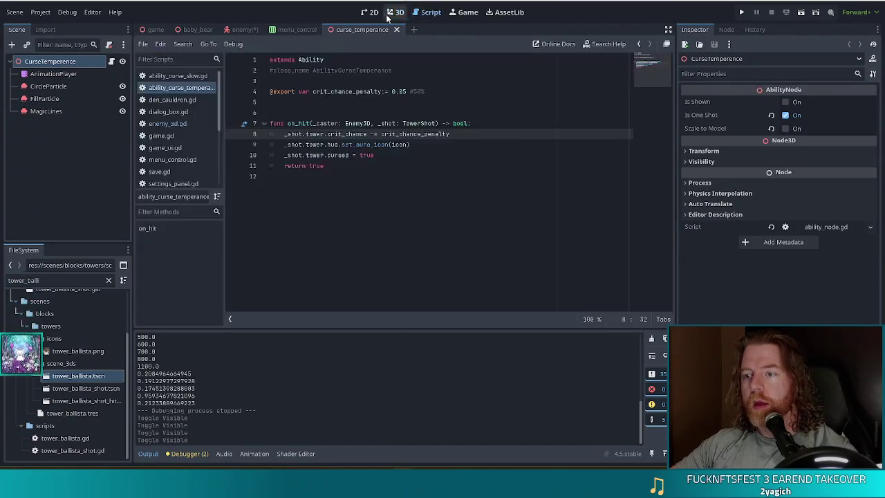
click(493, 125)
key(Return)
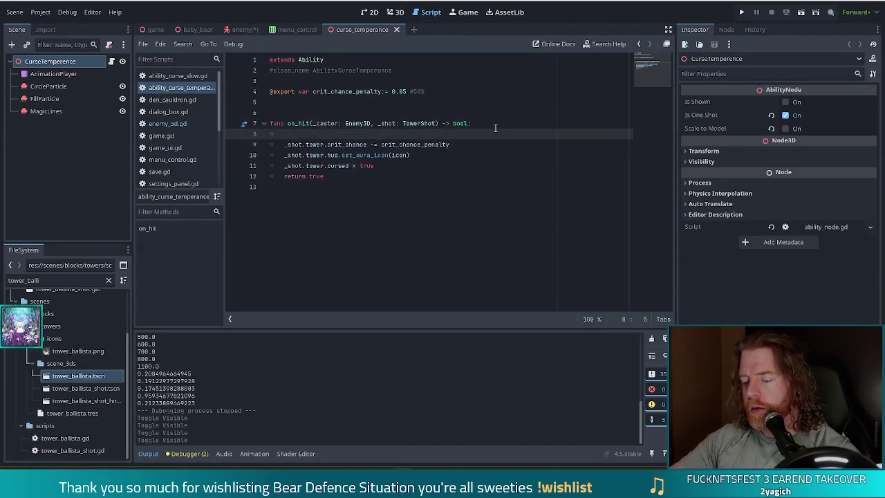
text(_shot)
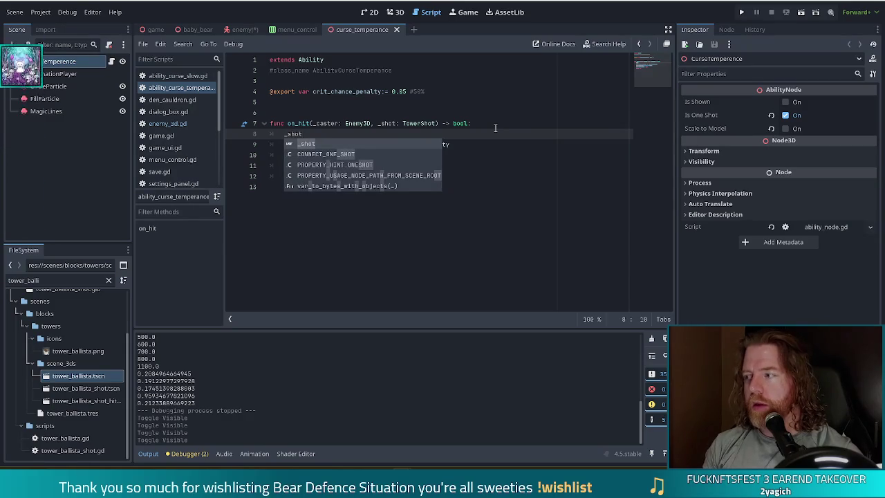
text(.)
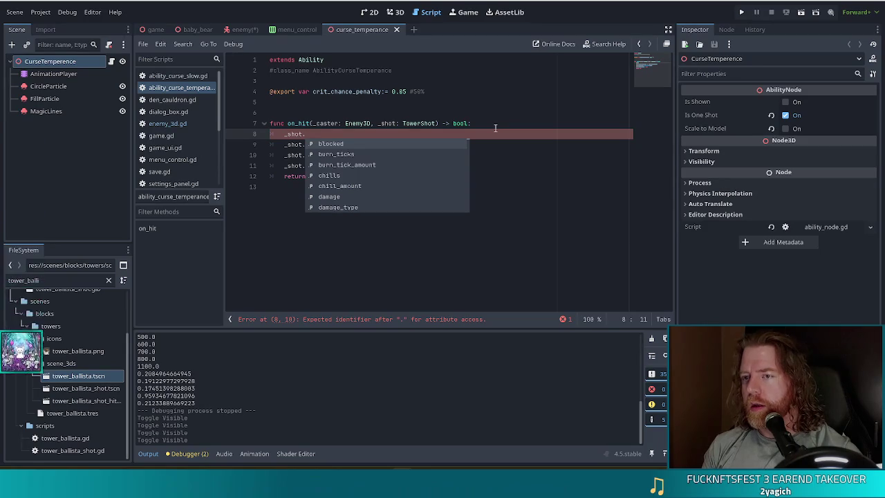
text(tower.get_nea)
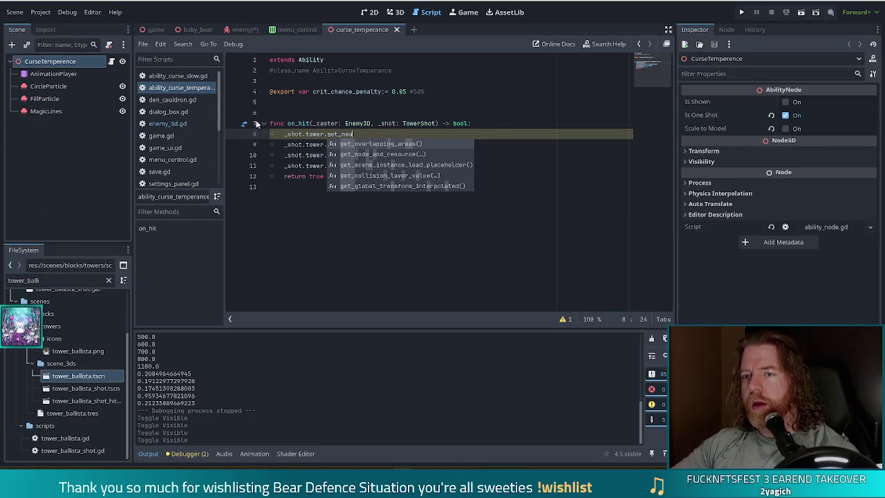
scroll(218, 150, down, 3)
click(165, 132)
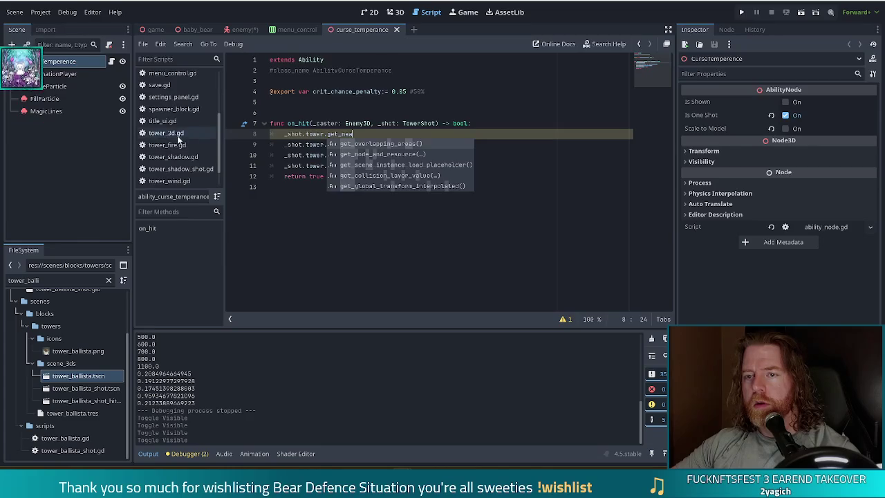
key(ctrl+f)
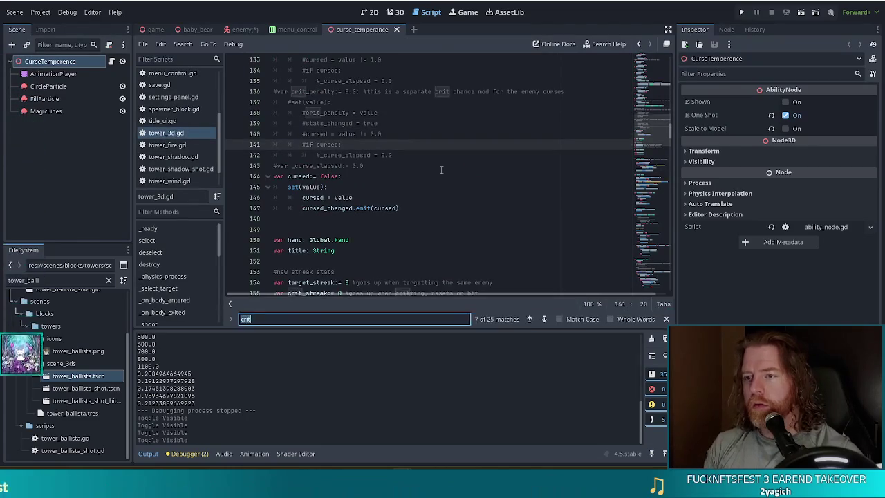
text(near)
key(BackSpace)
key(BackSpace)
key(BackSpace)
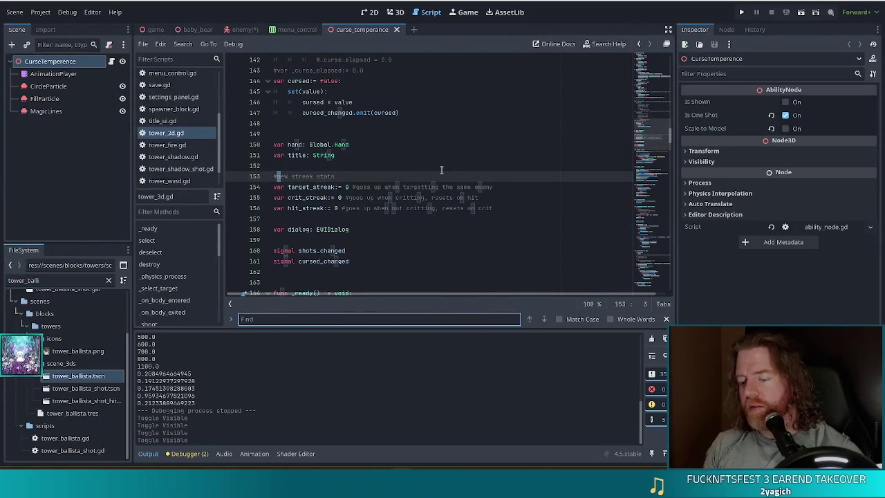
text(get_to)
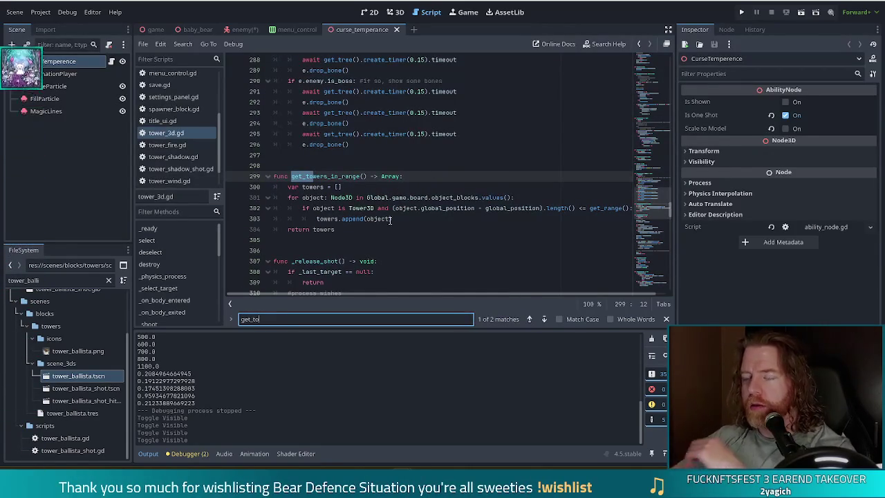
scroll(393, 293, right, 1)
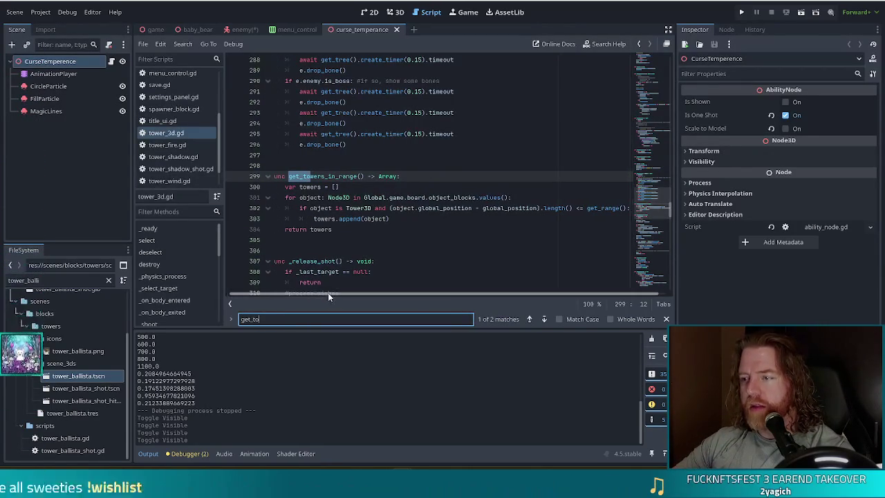
scroll(295, 287, left, 1)
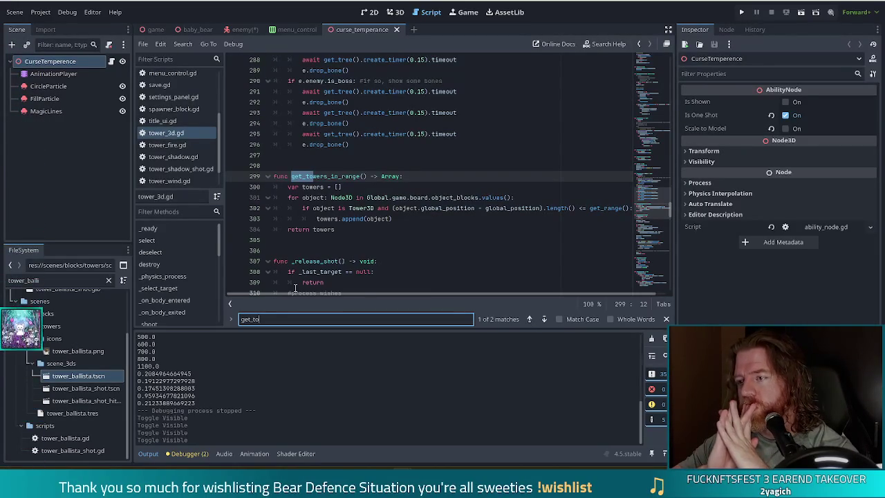
scroll(462, 295, right, 1)
scroll(462, 296, right, 2)
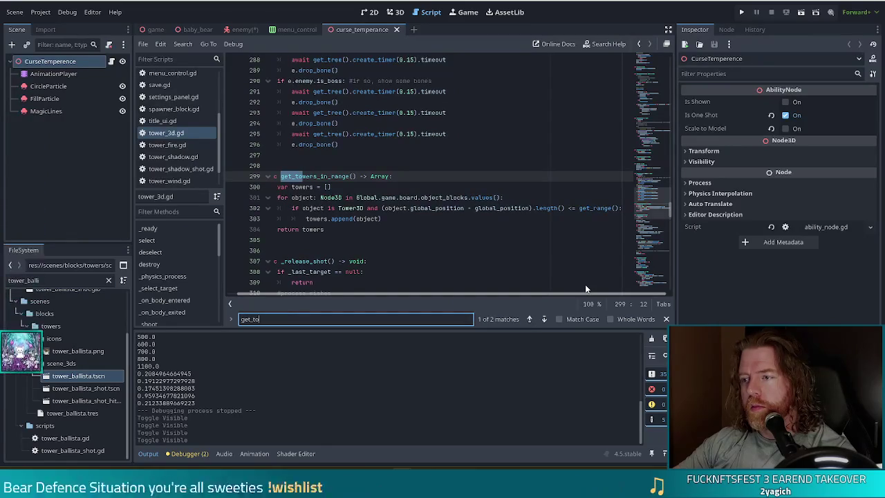
drag(357, 199, 601, 206)
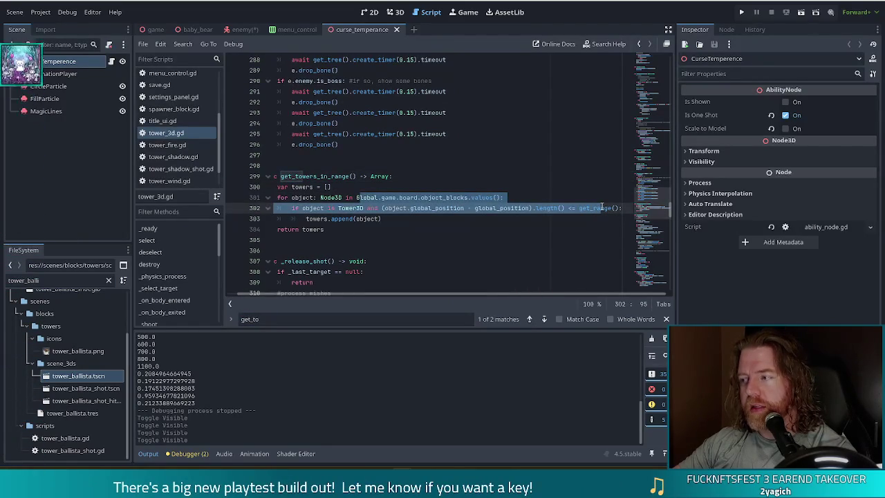
click(392, 197)
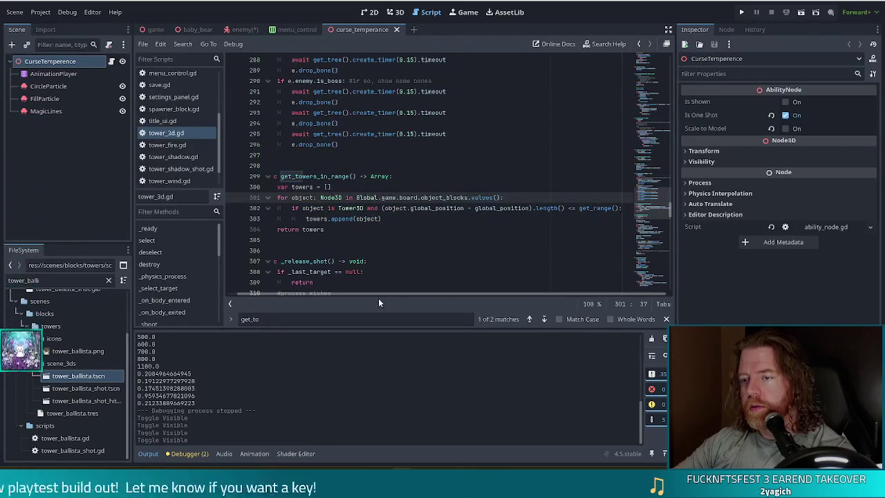
drag(370, 295, 289, 295)
click(362, 176)
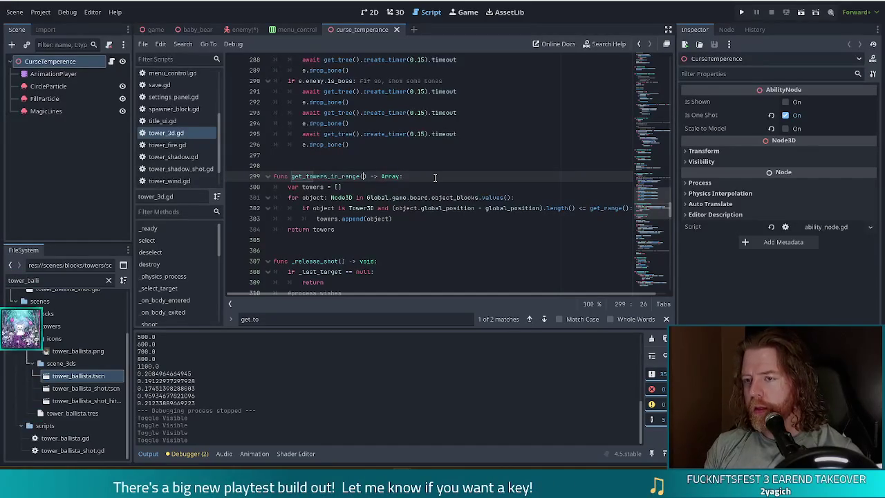
- Add a 'range := get_range()' parameter, save, and use range in the distance check
text(range:= )
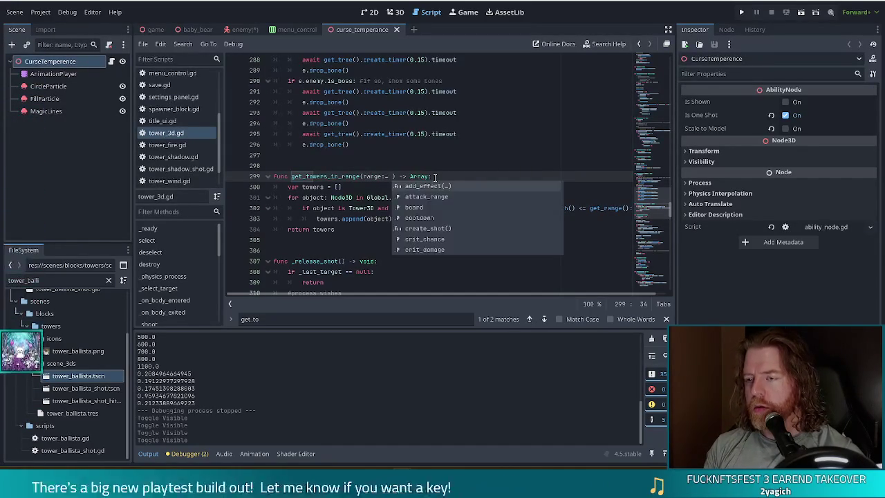
text(get)
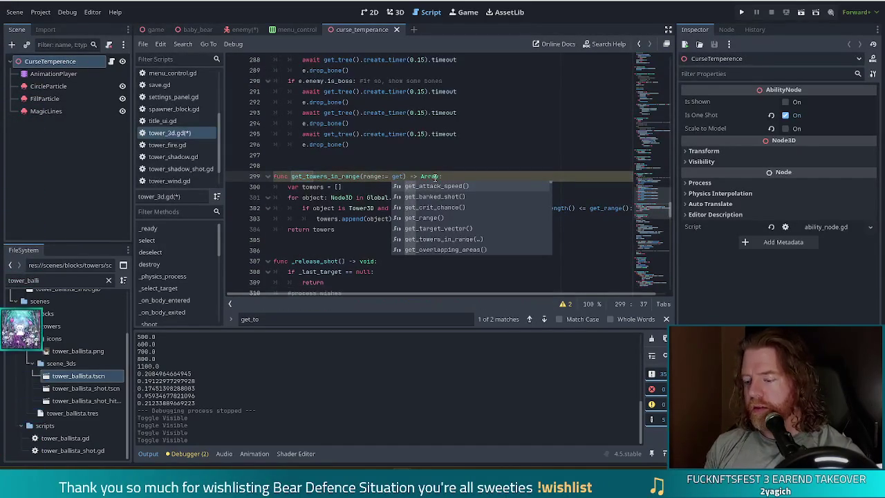
text(_ra)
key(Return)
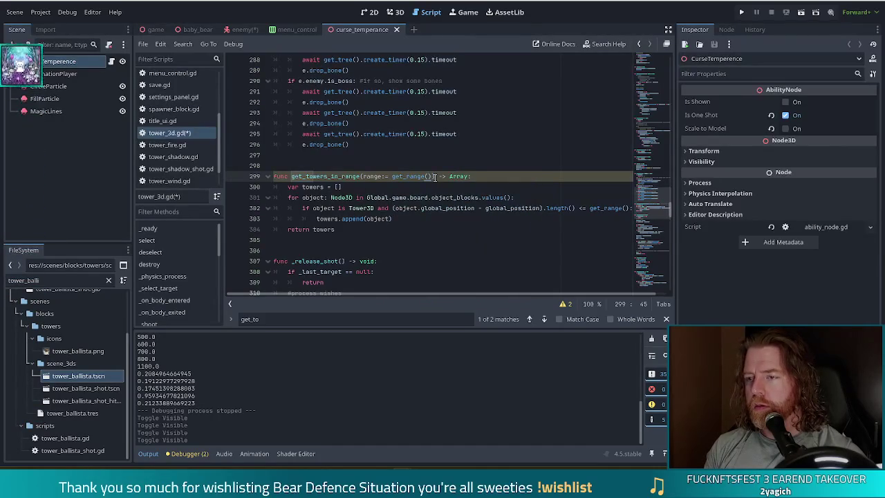
key(ctrl+s)
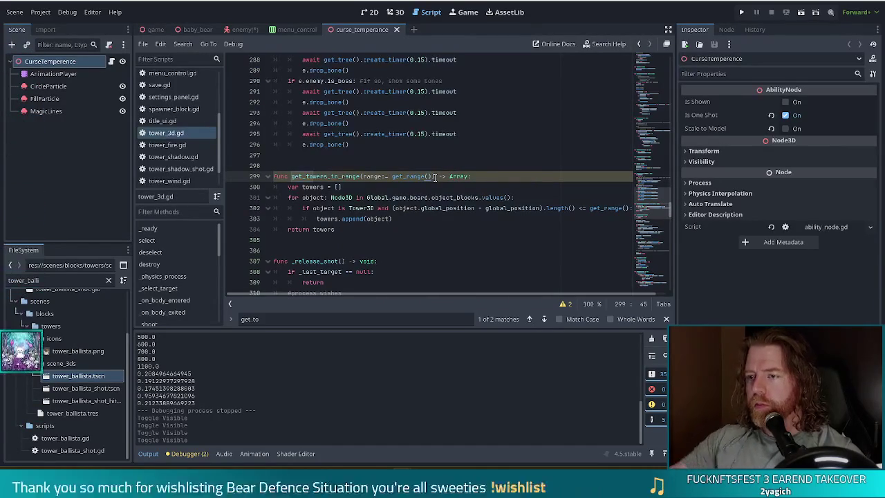
drag(590, 208, 618, 208)
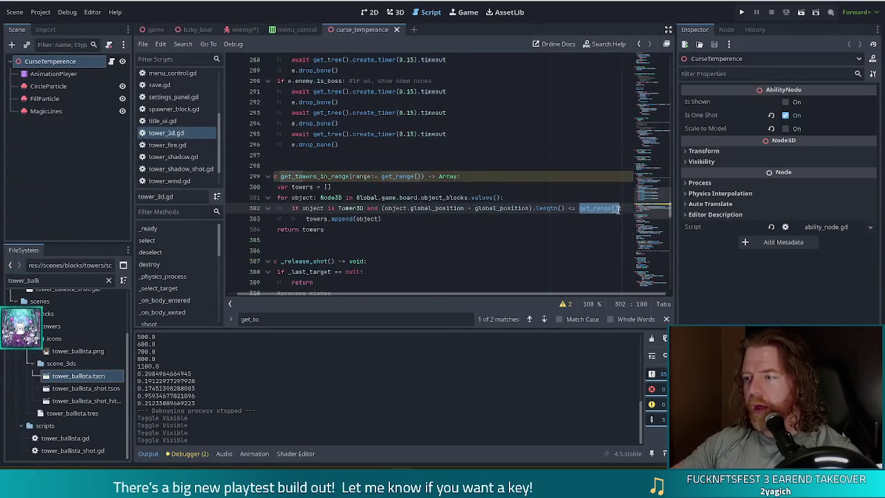
text(range)
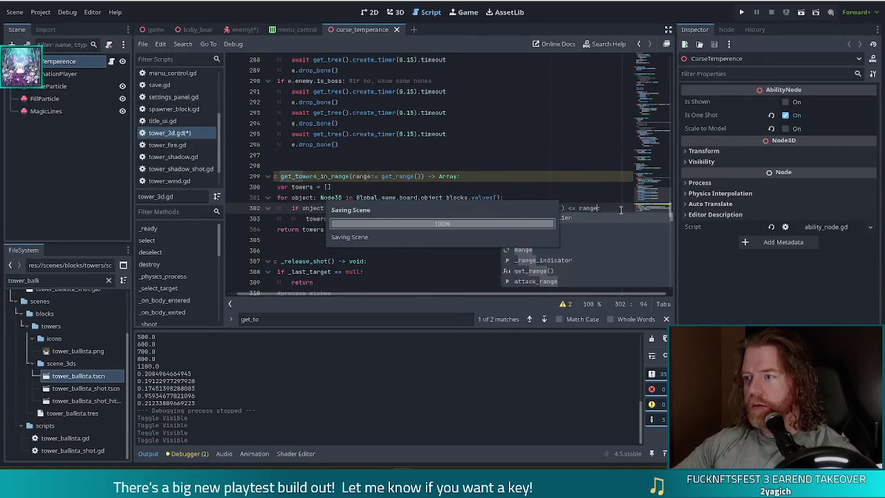
click(368, 187)
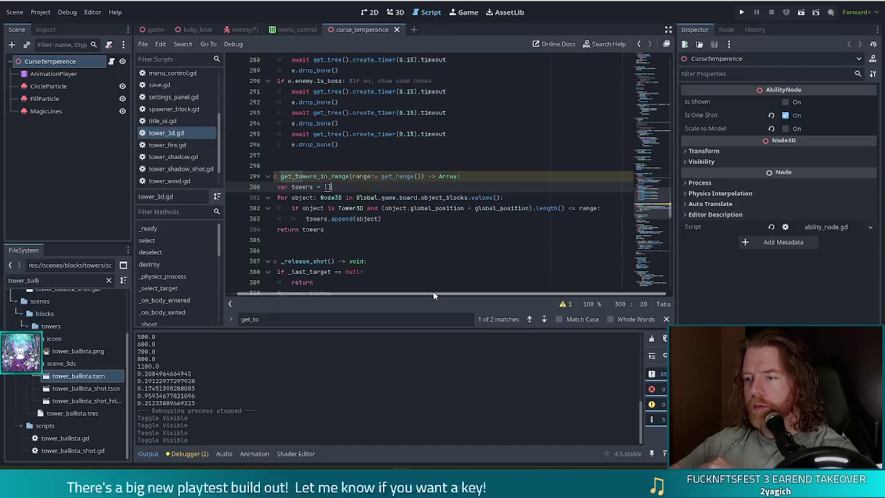
- Review the script's warning list and the range parameter, then return to the enemy scene's curse script
drag(433, 291, 362, 295)
click(340, 184)
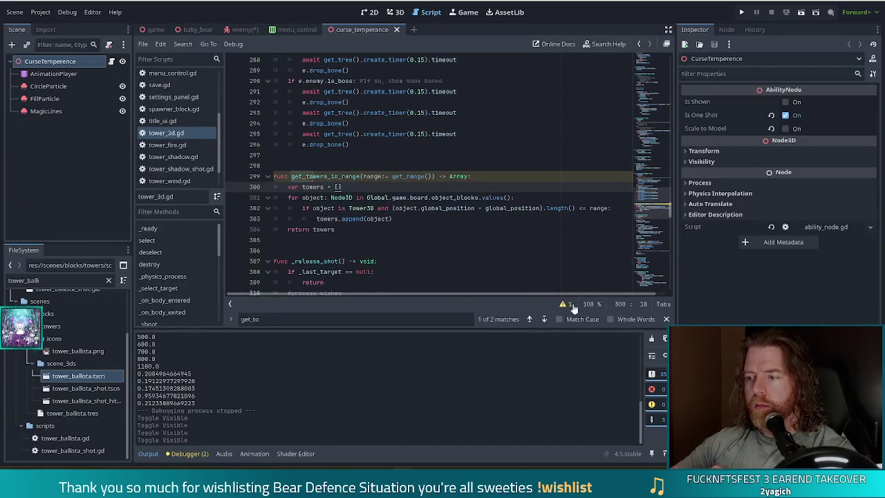
click(563, 304)
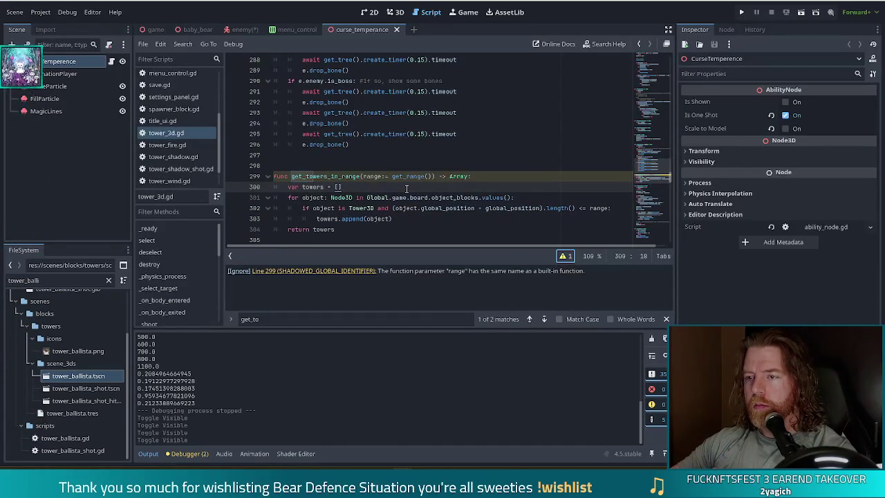
click(373, 178)
drag(361, 177, 382, 177)
click(599, 208)
click(241, 29)
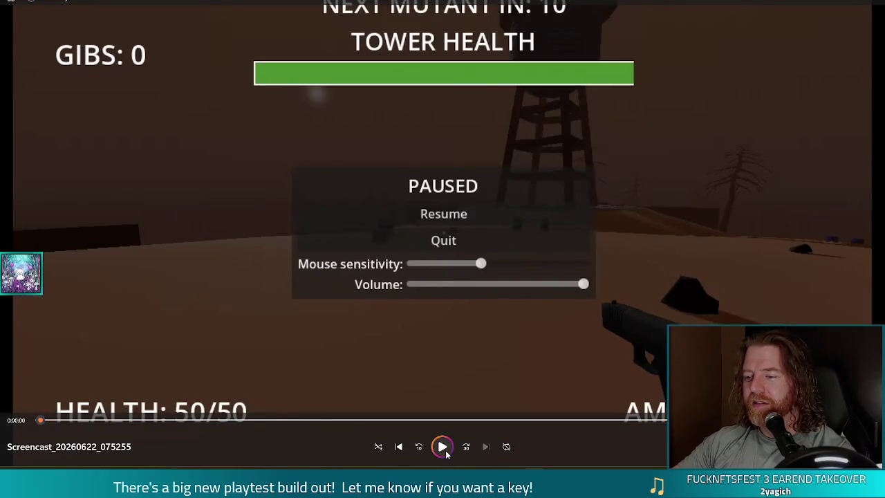
click(442, 446)
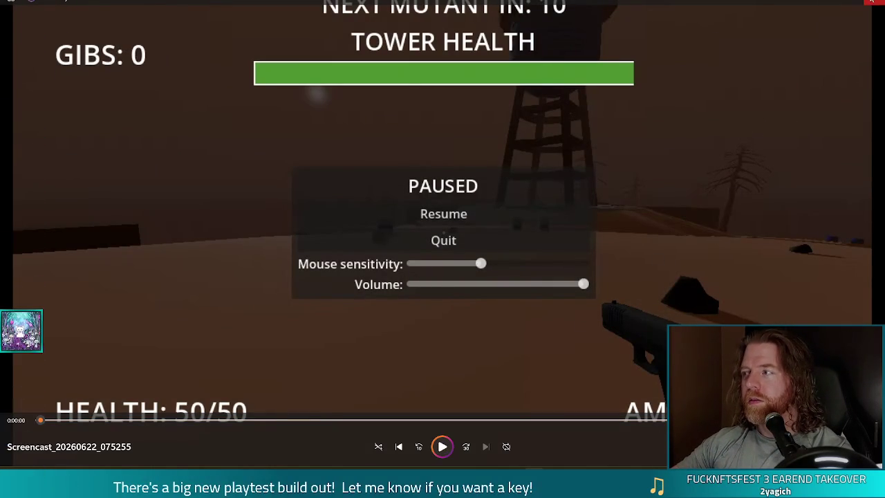
click(870, 2)
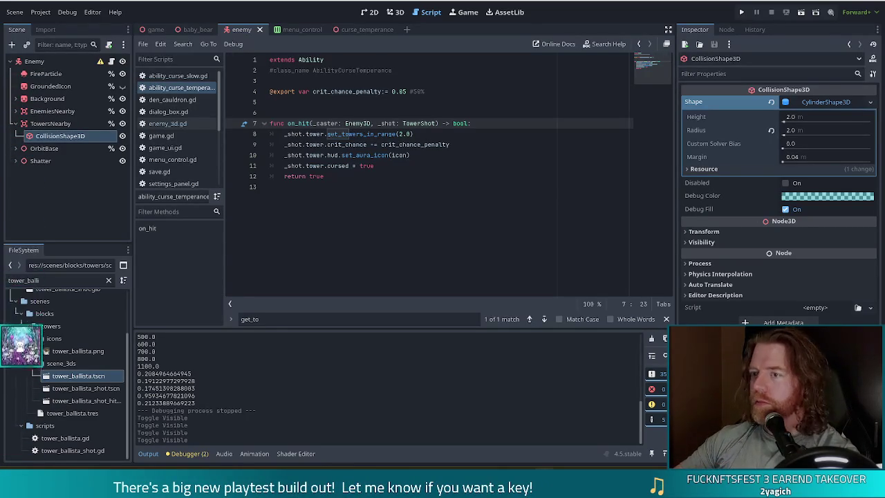
click(456, 166)
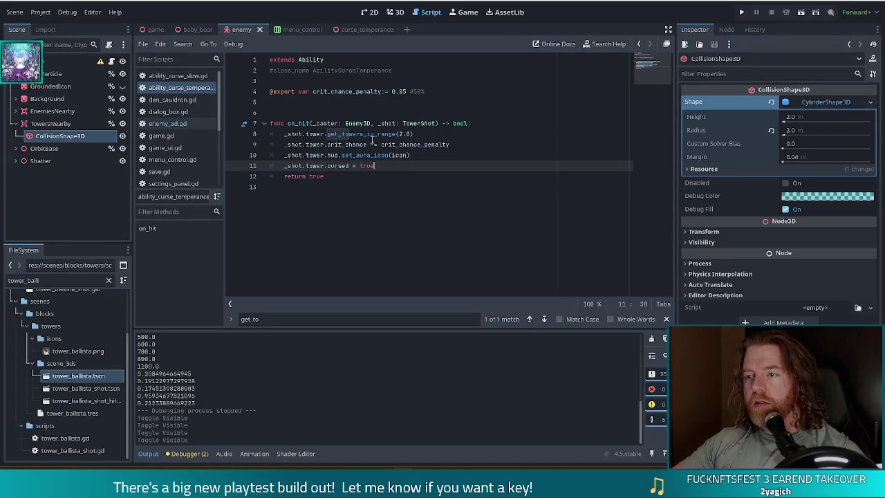
- Store _shot.tower.get_towers_in_range(2.0) in a new 'towers' variable on line 8
click(353, 134)
ctrl+click(366, 134)
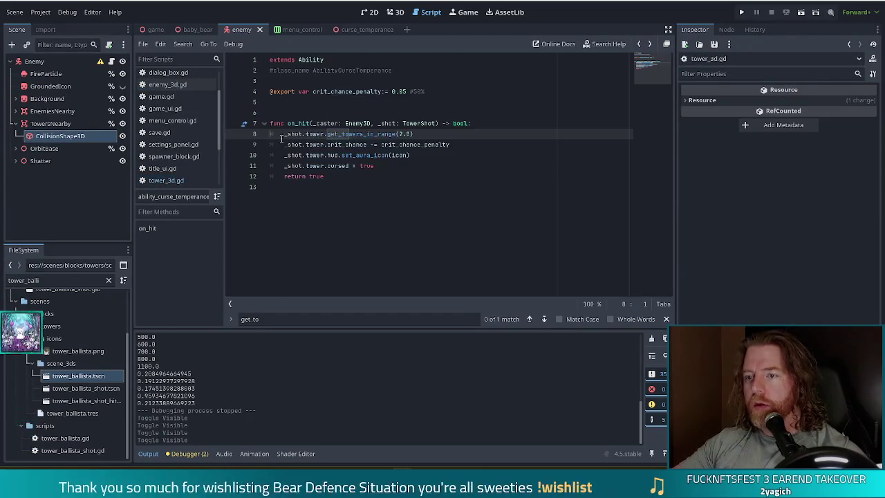
text(var towers)
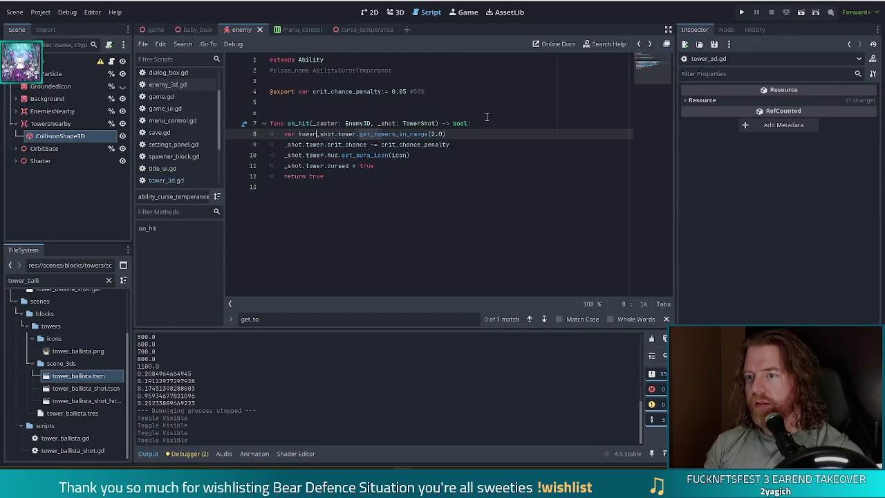
text(:=)
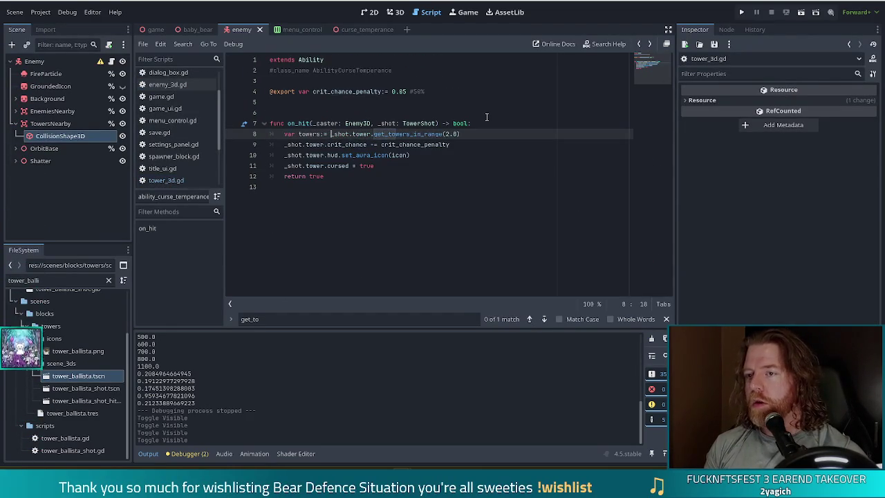
key(End)
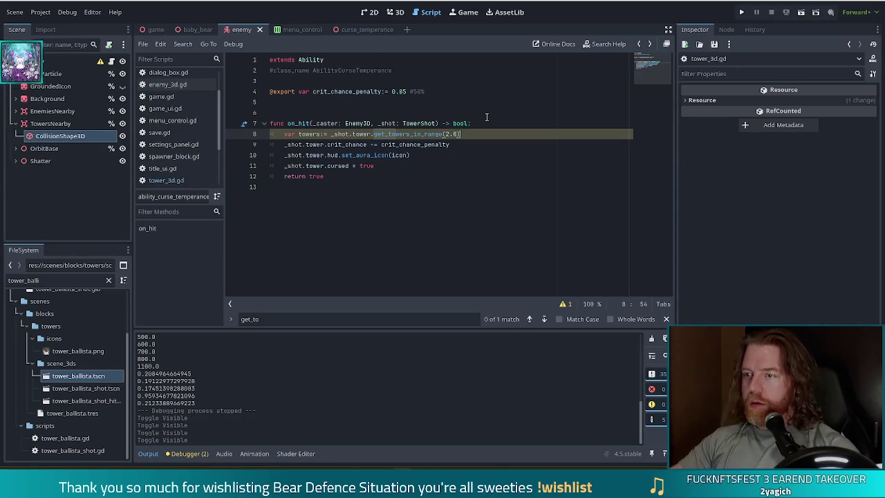
drag(365, 145, 377, 165)
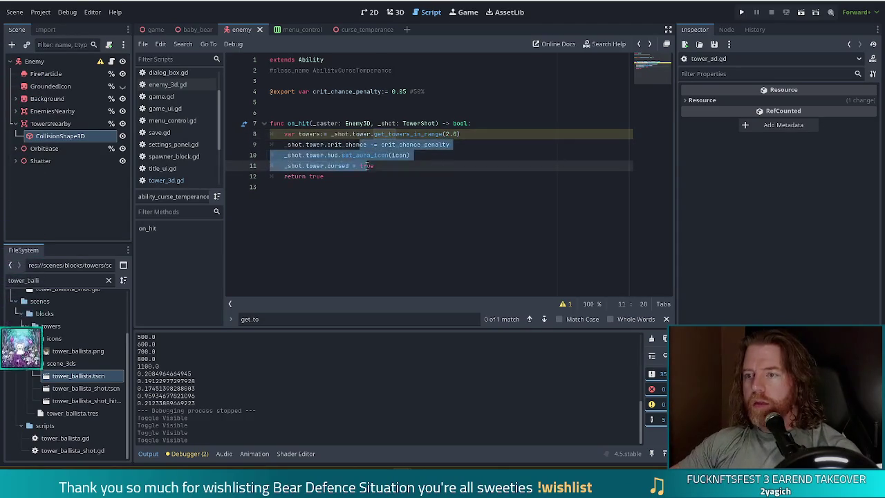
- Add a 'for t in towers:' loop after line 8 and indent the three following lines into it
click(474, 132)
key(Return)
text(for t in tower)
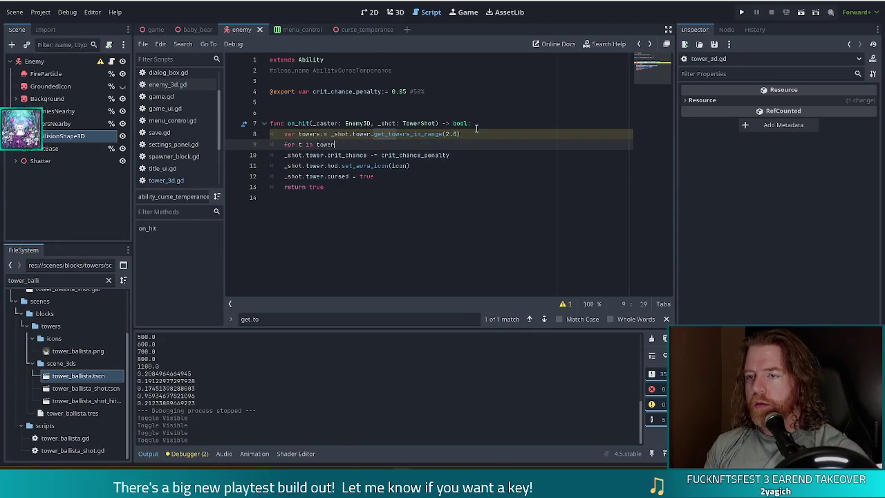
text(s)
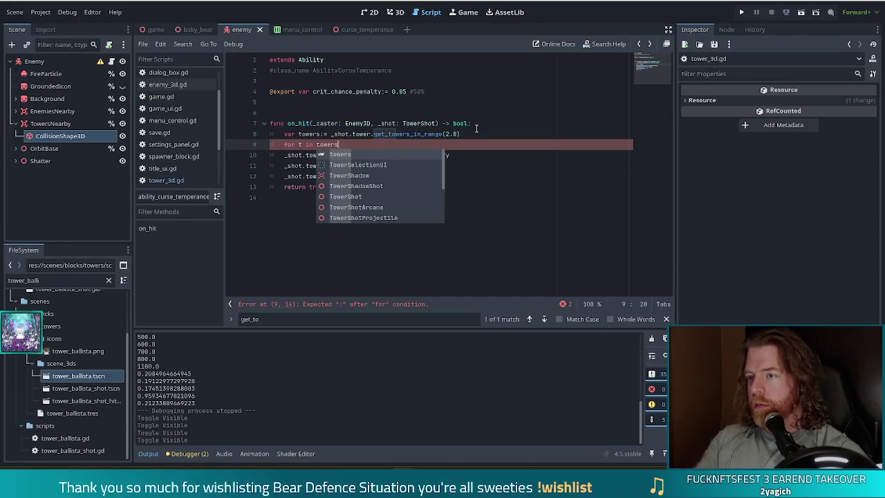
text(:)
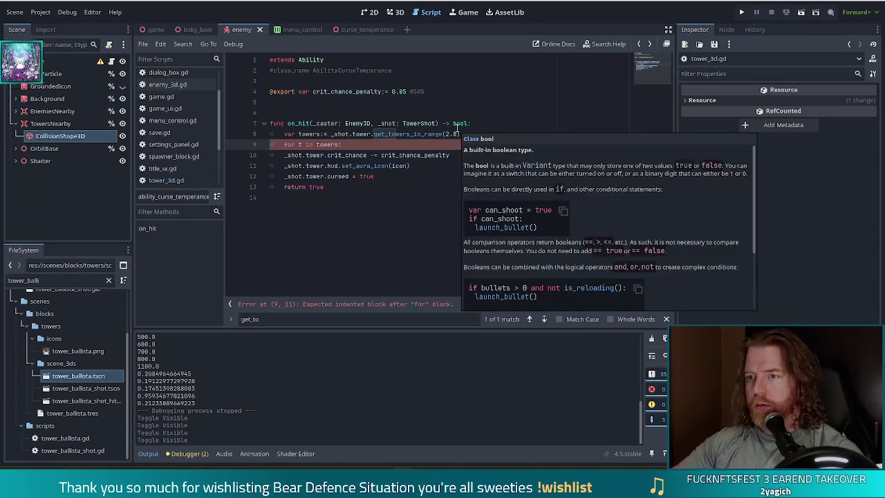
drag(321, 155, 319, 176)
key(Tab)
key(BackSpace)
key(BackSpace)
key(BackSpace)
- Replace _shot.tower with t on lines 10, 11 and 12 of the loop
double_click(305, 176)
text(t)
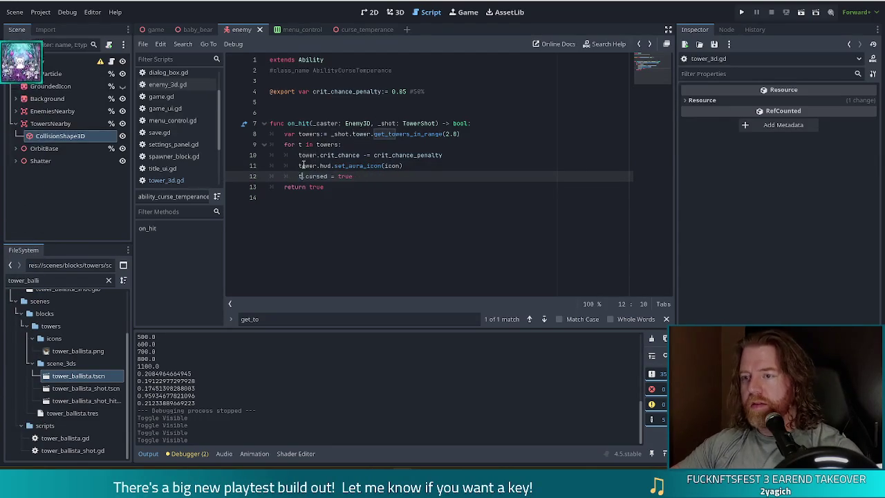
double_click(304, 166)
text(t)
double_click(306, 156)
text(t)
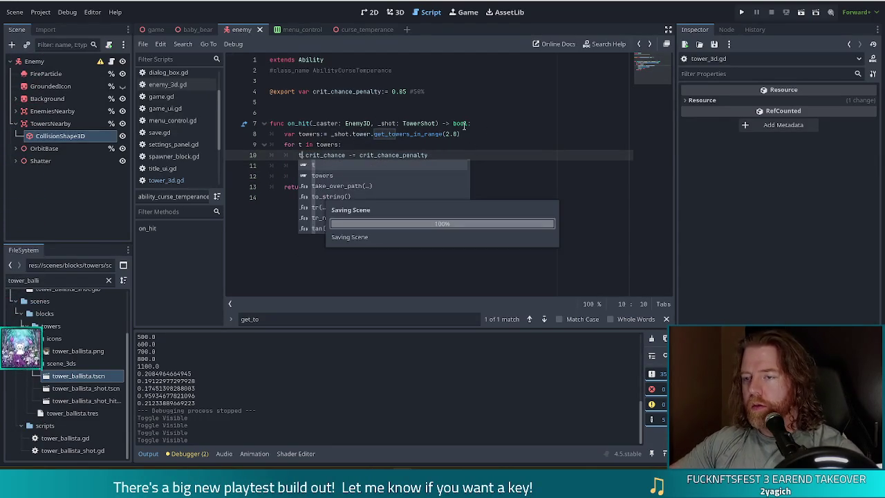
key(Escape)
key(Up)
key(End)
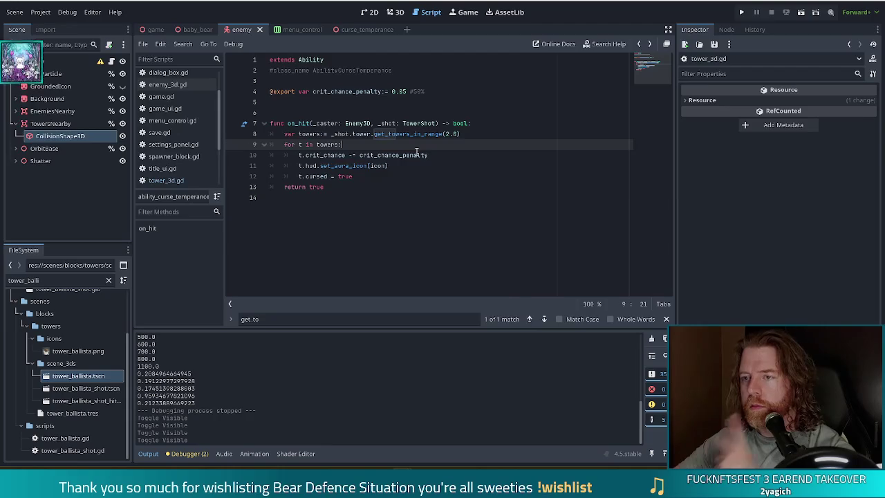
mouse_move(410, 159)
click(488, 134)
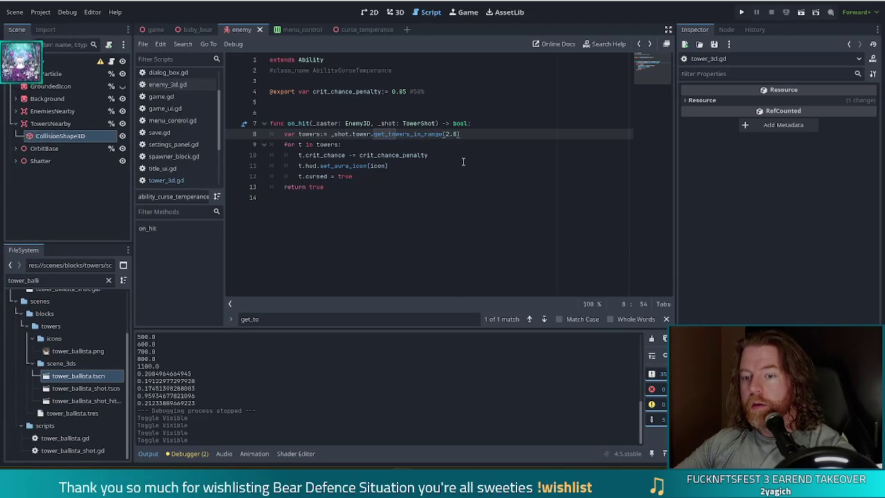
- Filter the FileSystem for 'curse' and insert a blank line above the towers variable
double_click(25, 280)
text(curse)
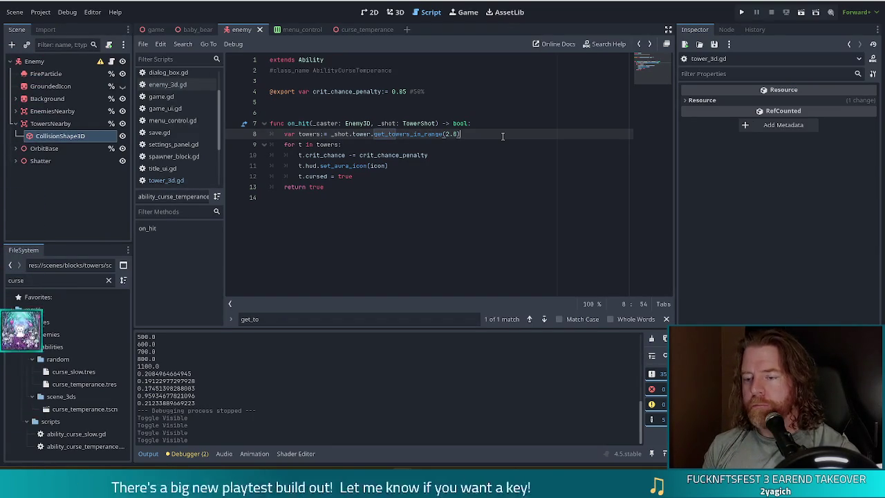
key(Up)
key(Return)
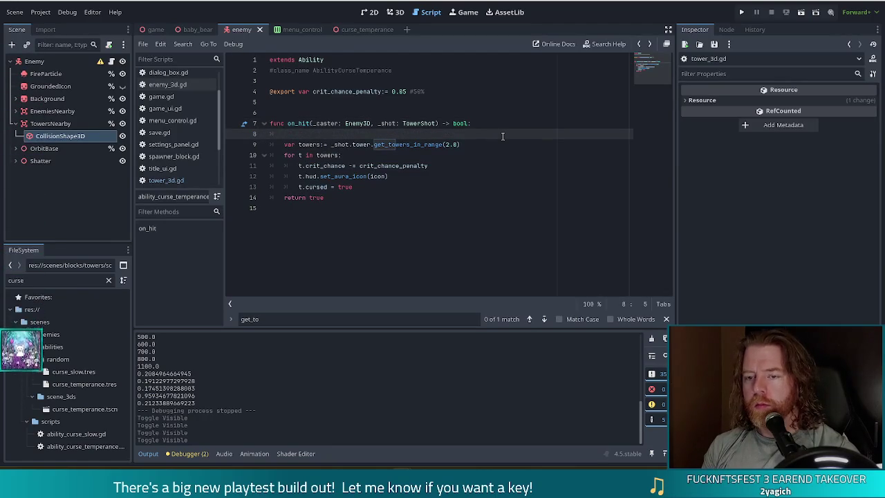
- Begin the new line 8 with a _shot.tower.add_child( call via autocomplete
text(var)
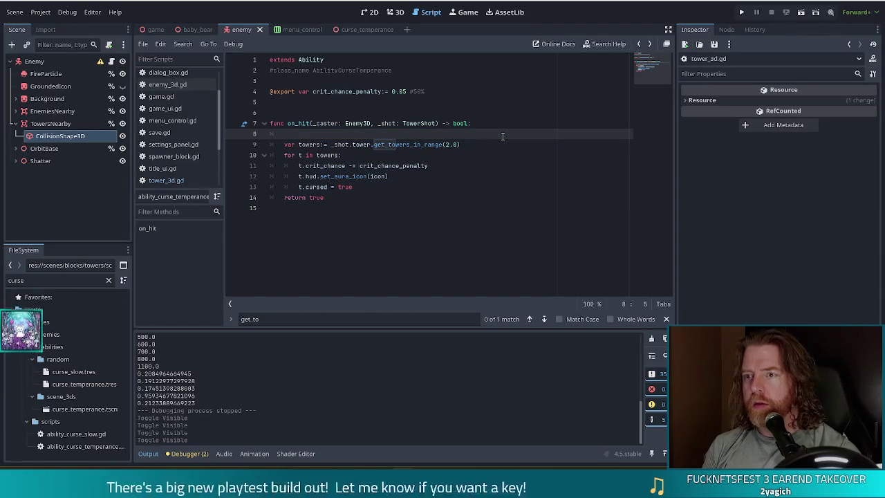
text(.tower.ad)
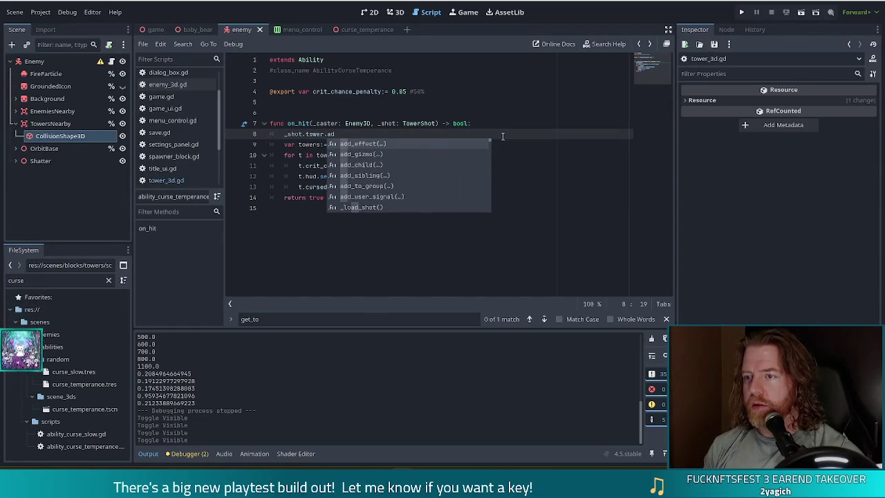
key(Down)
key(Down)
key(Return)
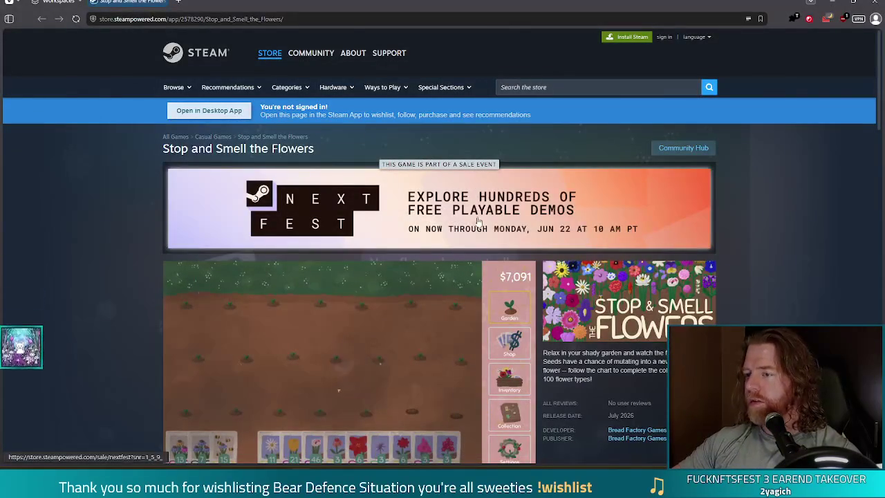
scroll(178, 205, down, 1)
scroll(99, 191, down, 1)
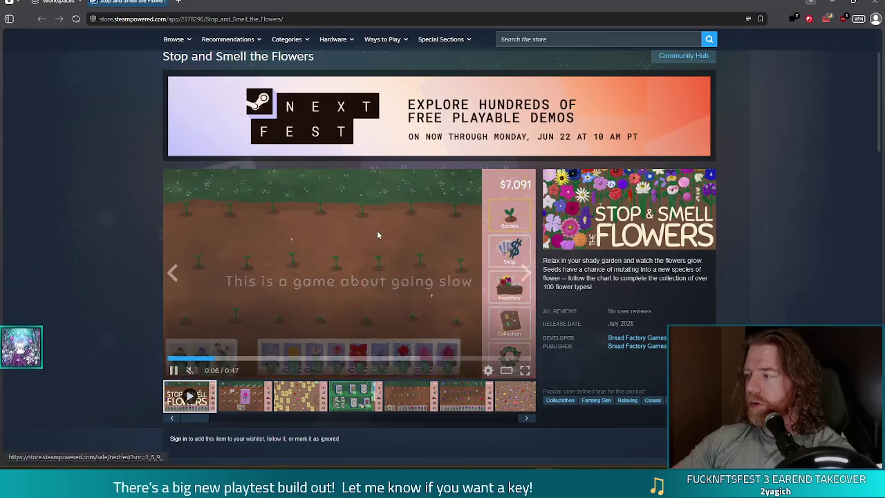
scroll(56, 287, down, 1)
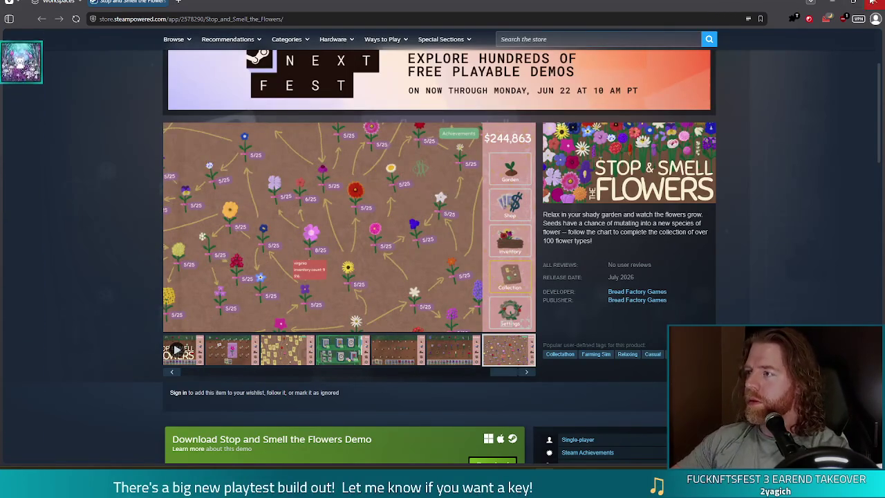
key(alt+Tab)
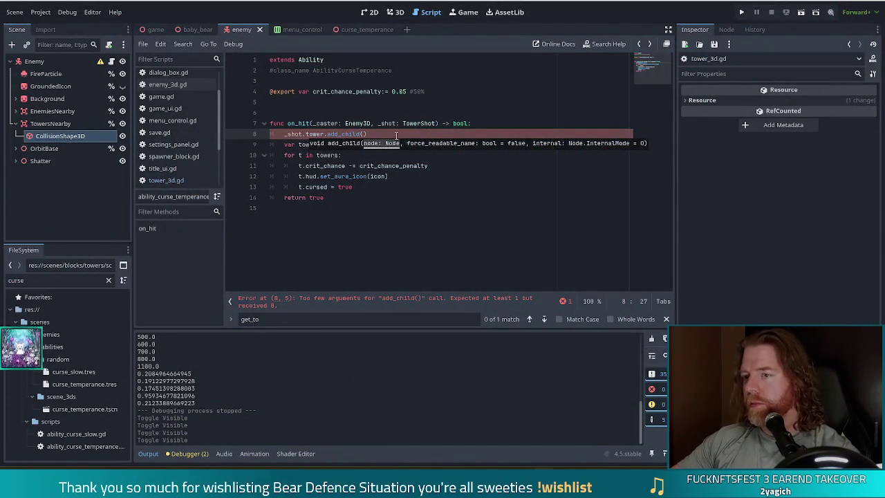
- Pass load("res://scenes/enemies/abilities/scene_3ds/curse_temperance.tscn") to add_child and save the script
key(Right)
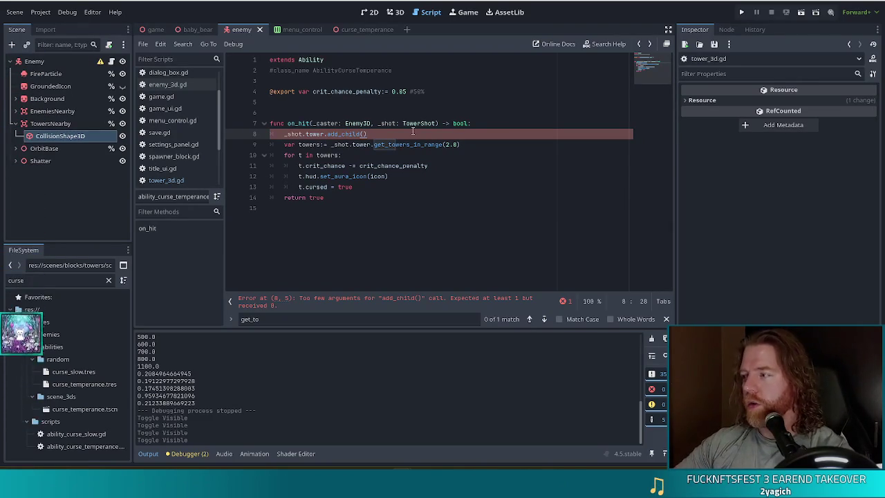
click(363, 134)
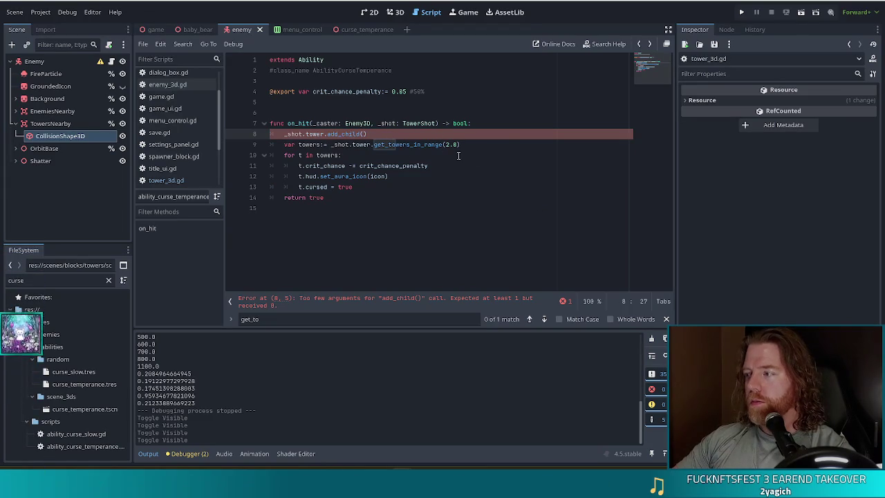
text(load()
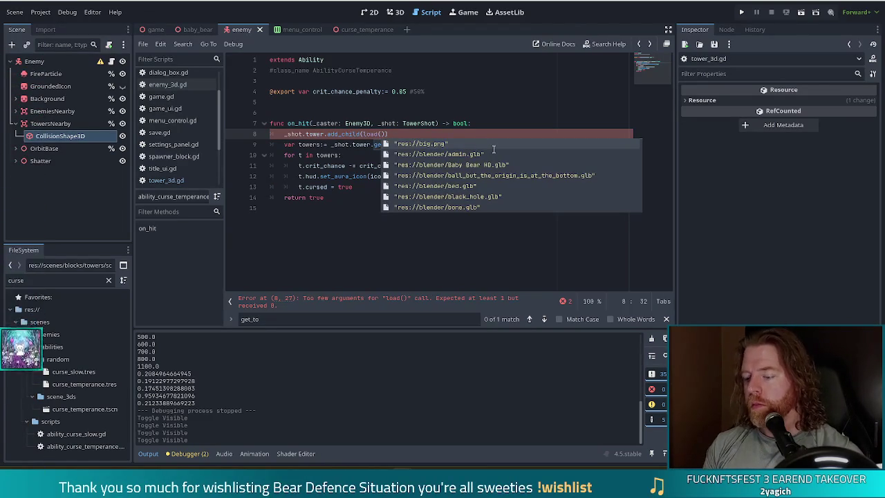
text("r)
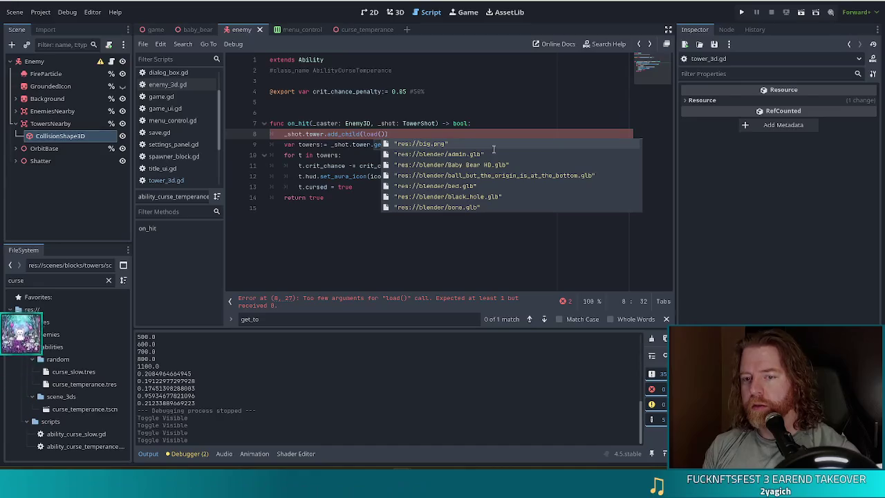
text(es://)
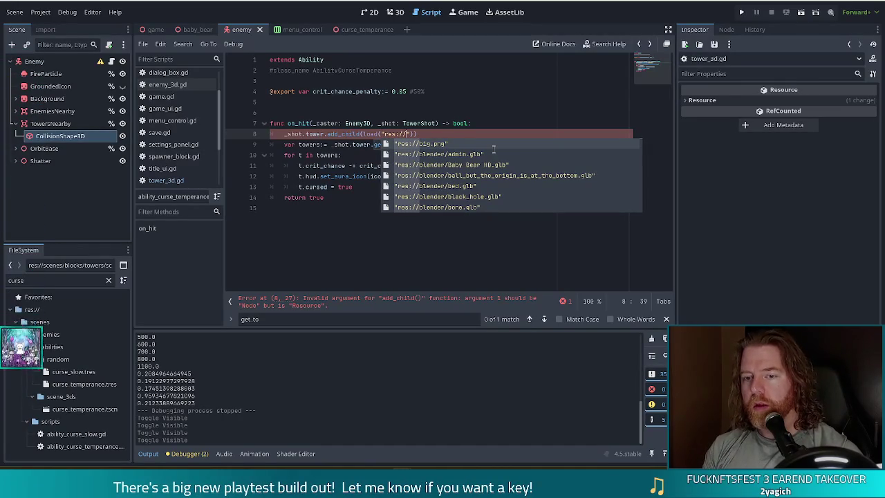
text(scene)
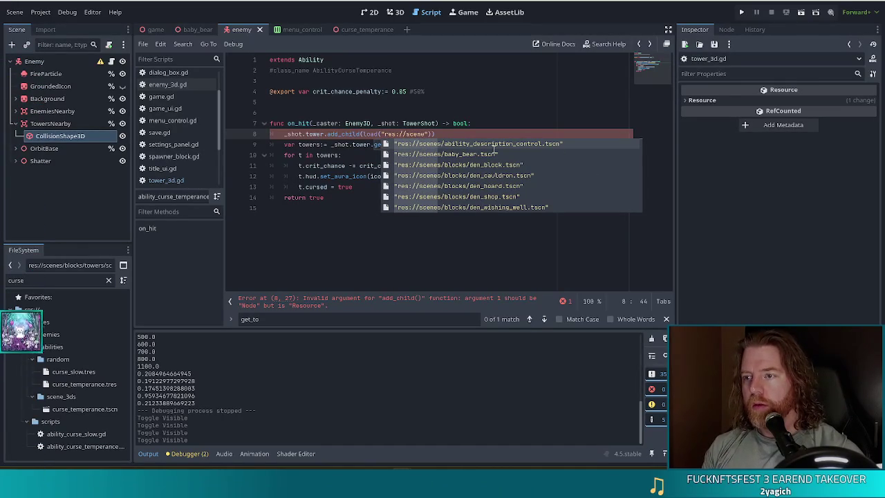
text(s/)
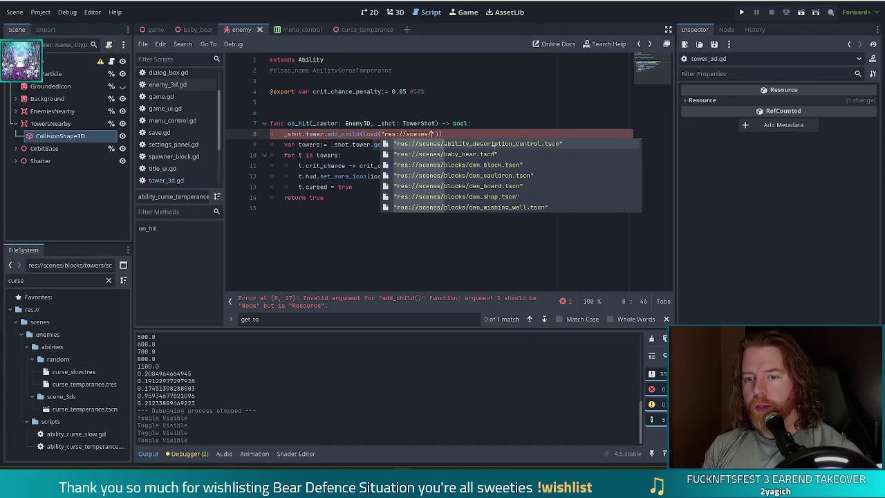
text(enemi)
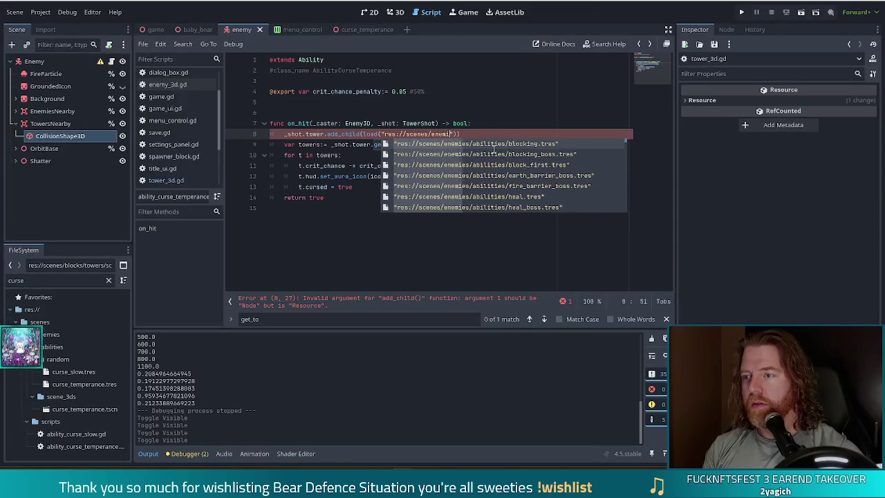
text(es/abili)
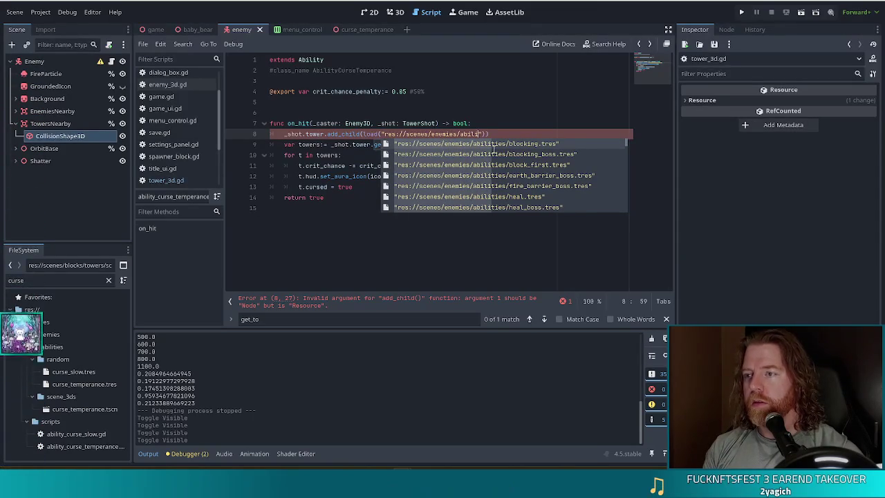
text(ties/s)
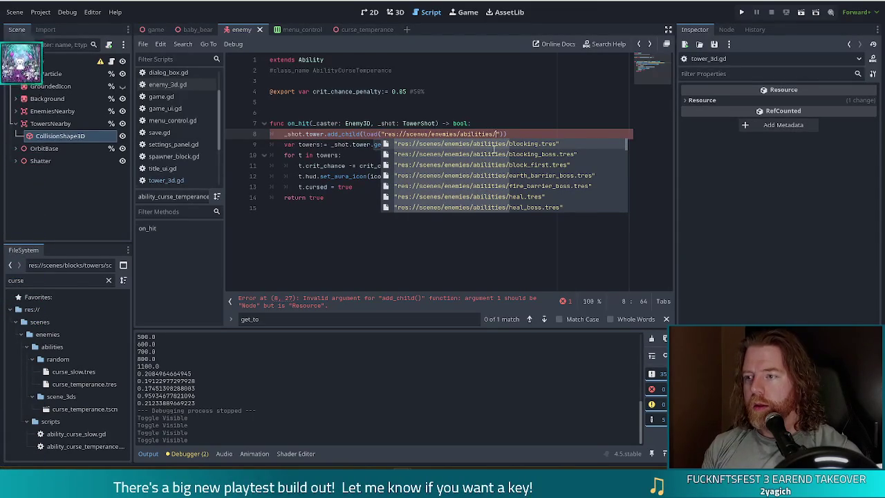
text(cene_3ds/cur)
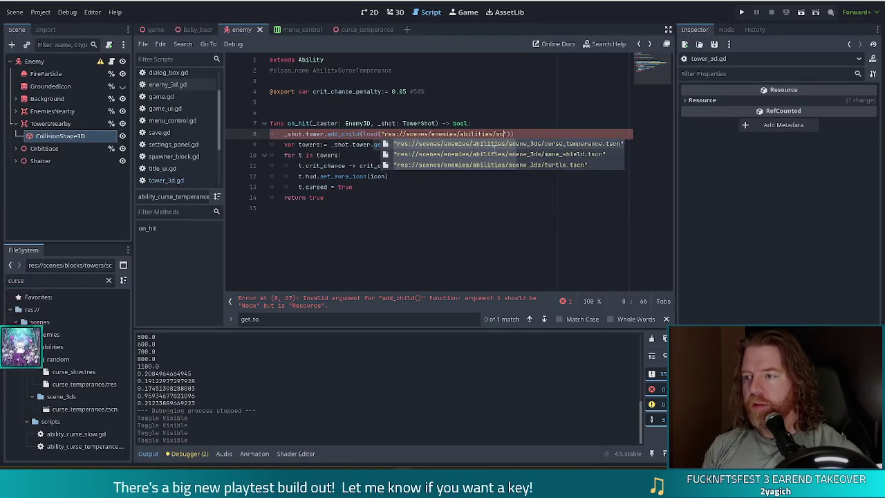
key(Return)
text())
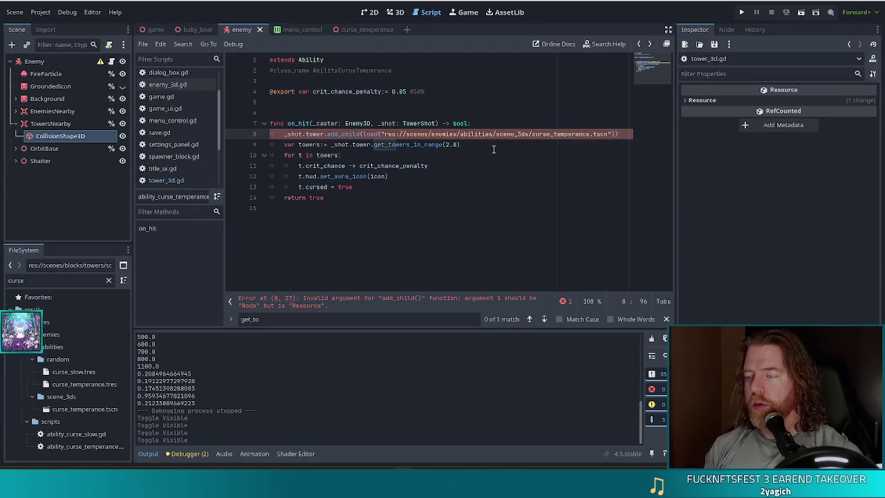
key(ctrl+s)
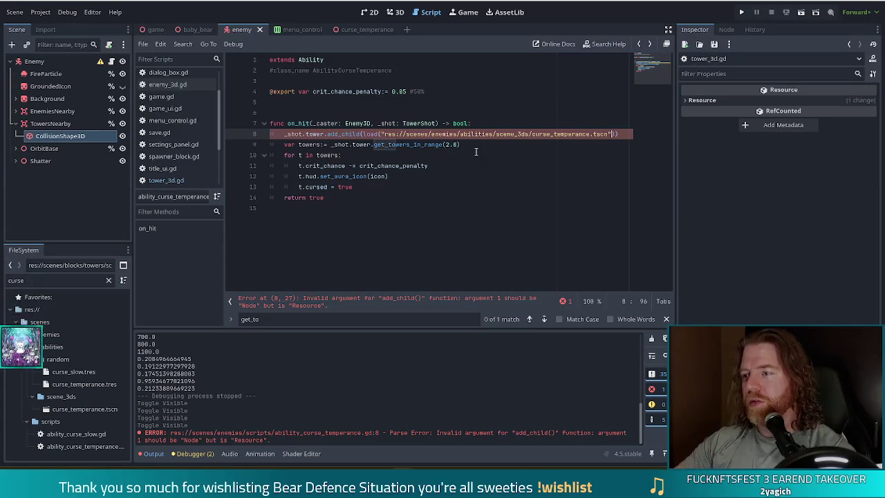
- Append .instantiate() to the load call on line 8, save, and move to line 9
text().i)
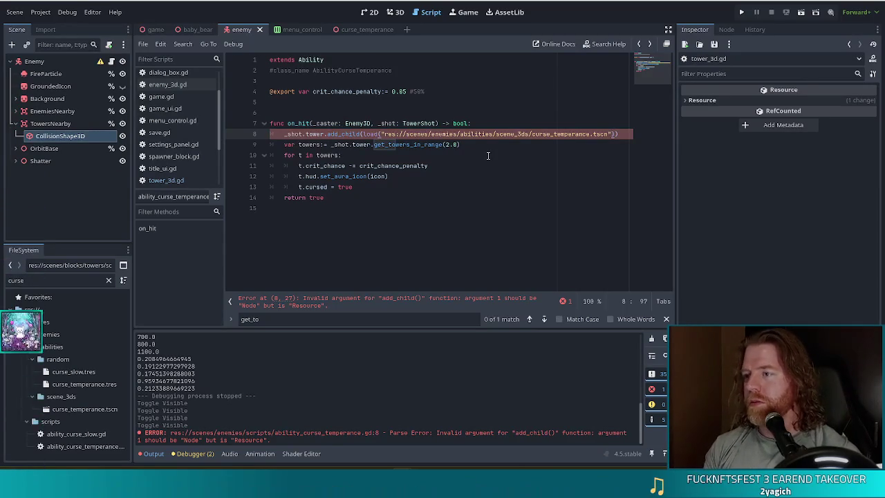
text(nstan)
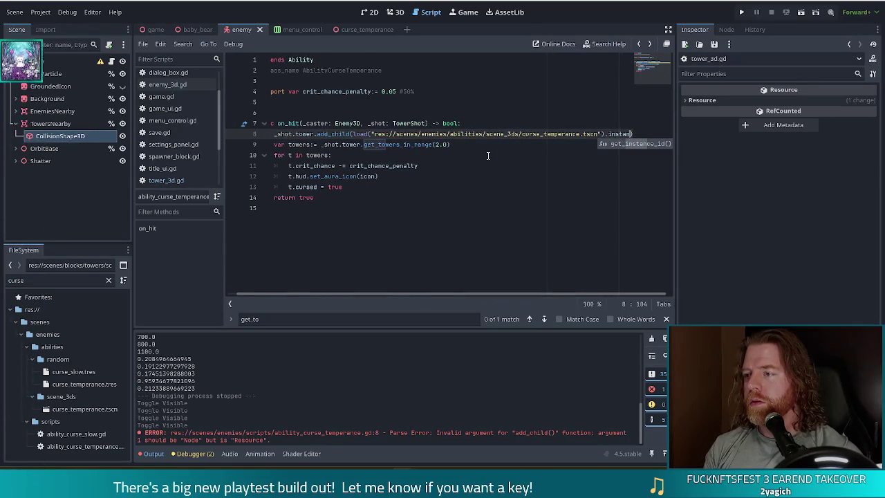
text(tiate())
key(ctrl+s)
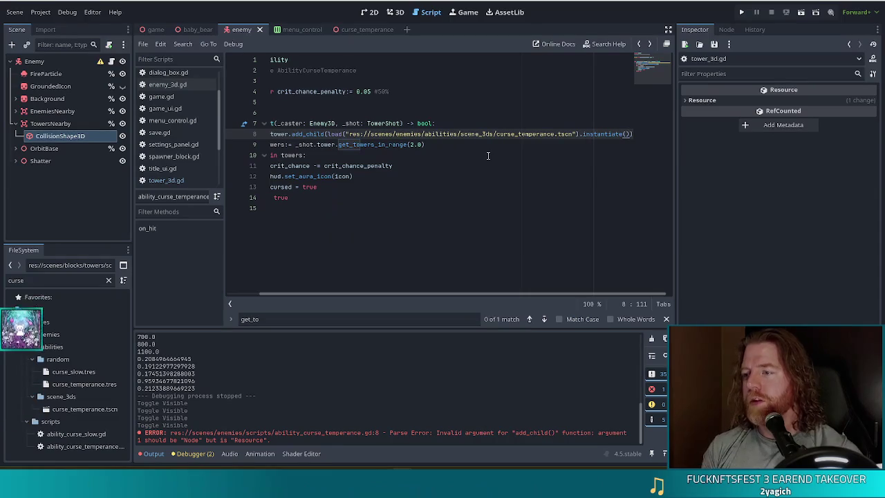
drag(482, 294, 299, 285)
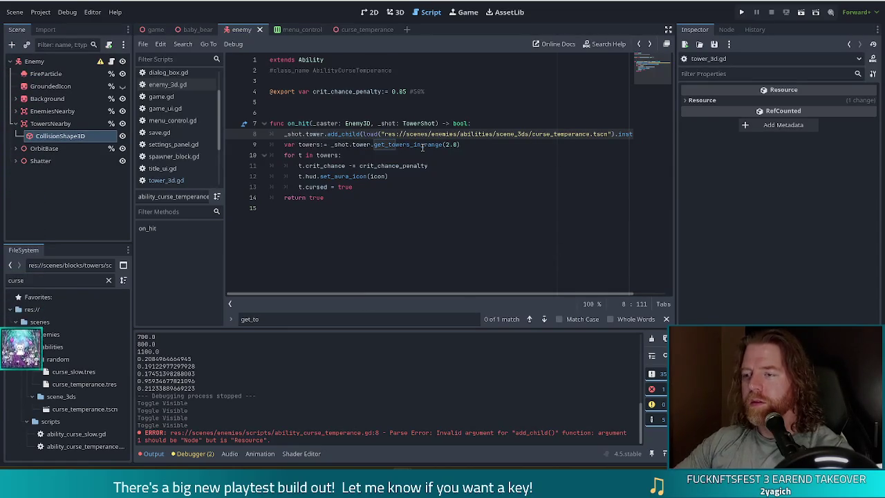
click(487, 144)
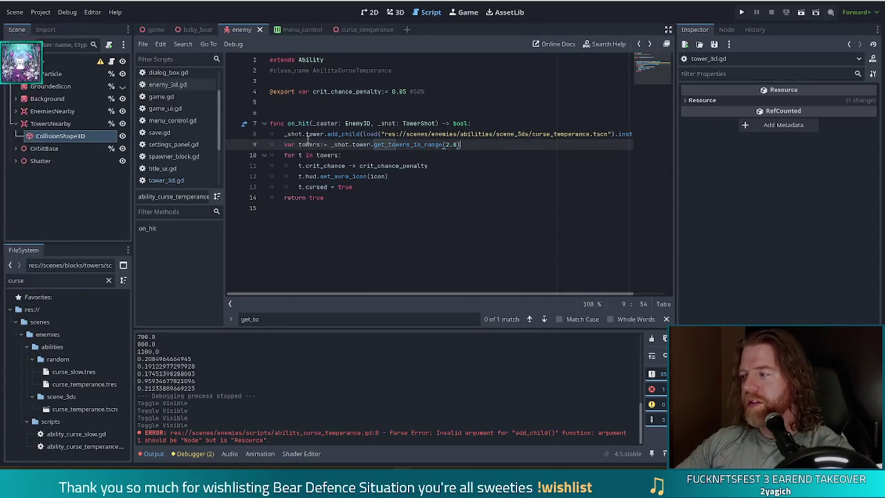
mouse_move(409, 142)
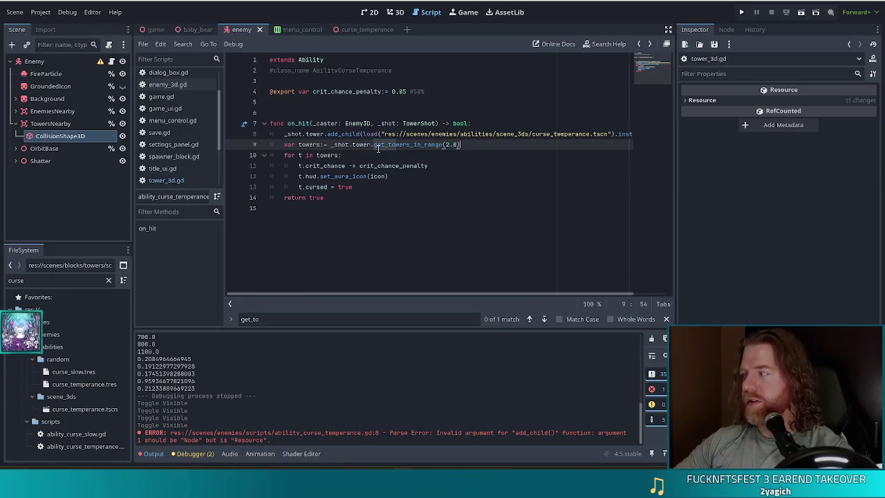
mouse_move(374, 142)
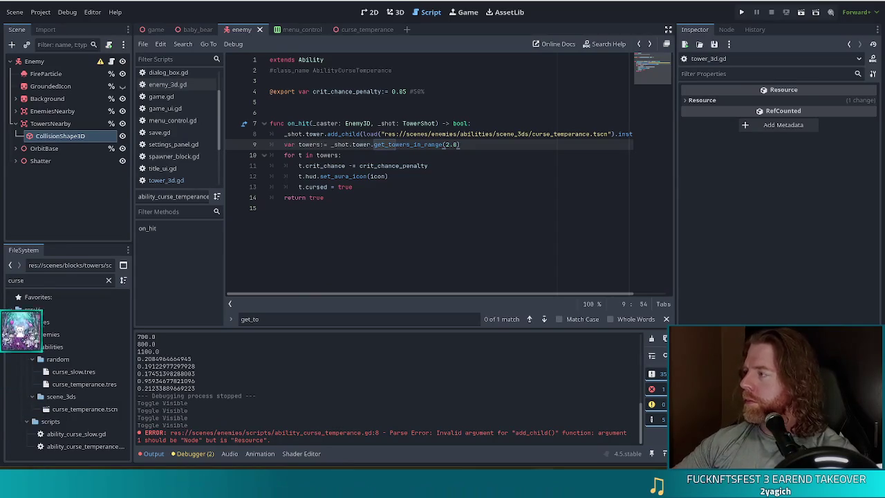
- Review the loop lines 10–11 in on_hit, then launch the game with Run Project
click(451, 166)
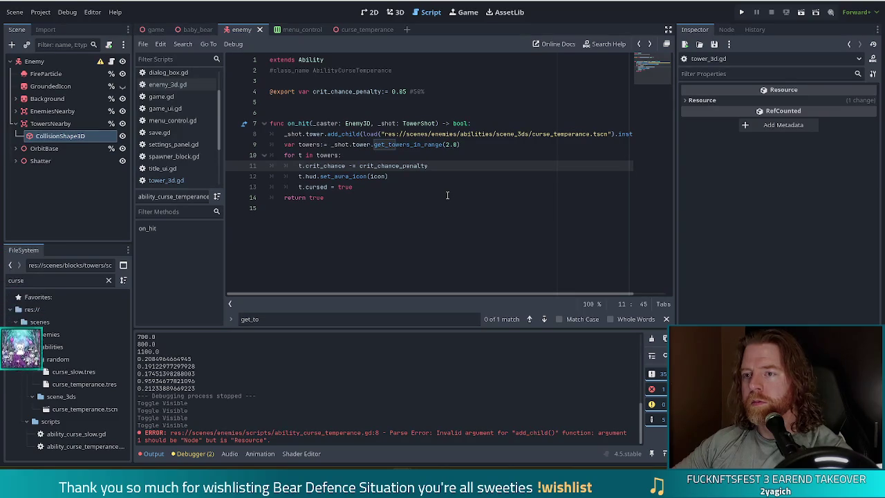
key(Up)
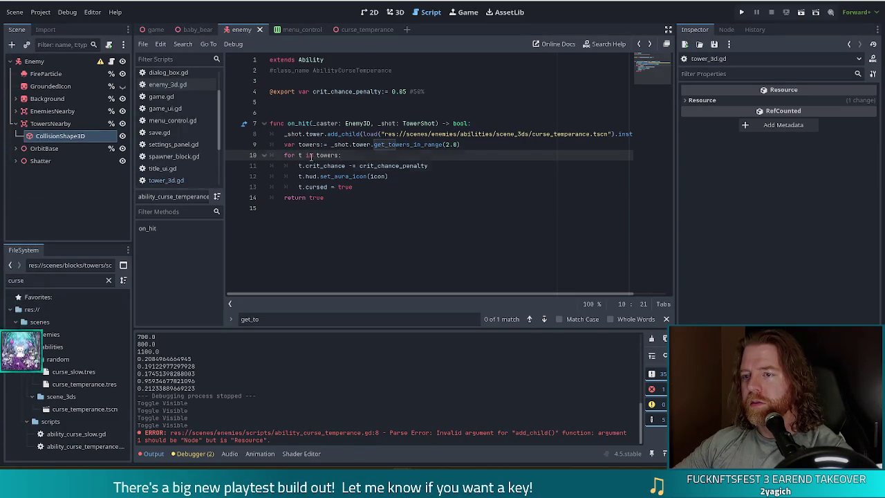
shift+click(342, 215)
click(388, 177)
click(741, 12)
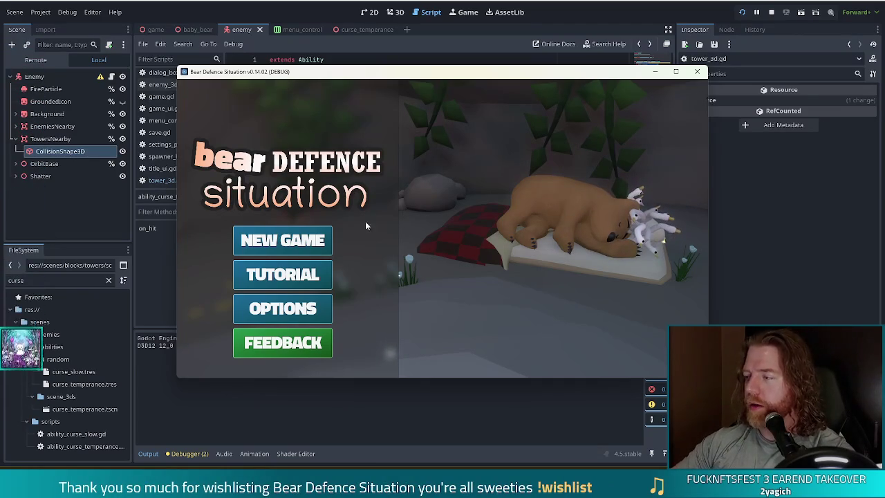
- Start a new game, open and close the shop, and move the game window up-left
click(284, 240)
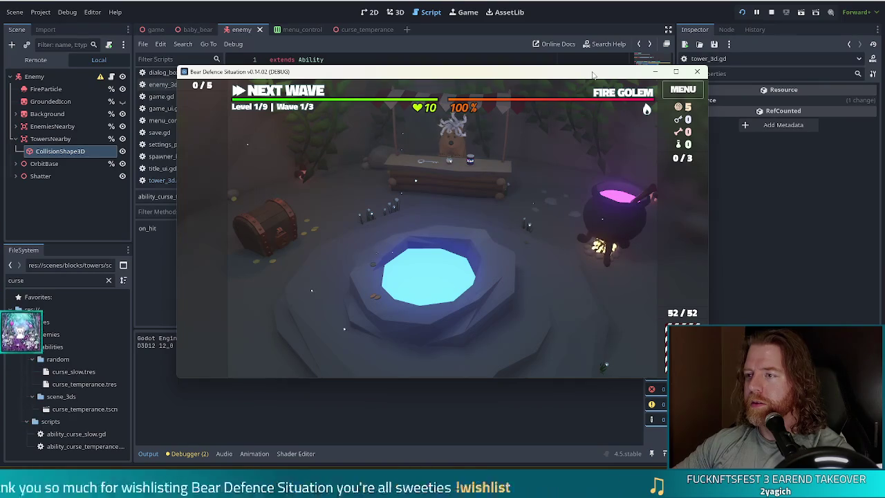
click(467, 186)
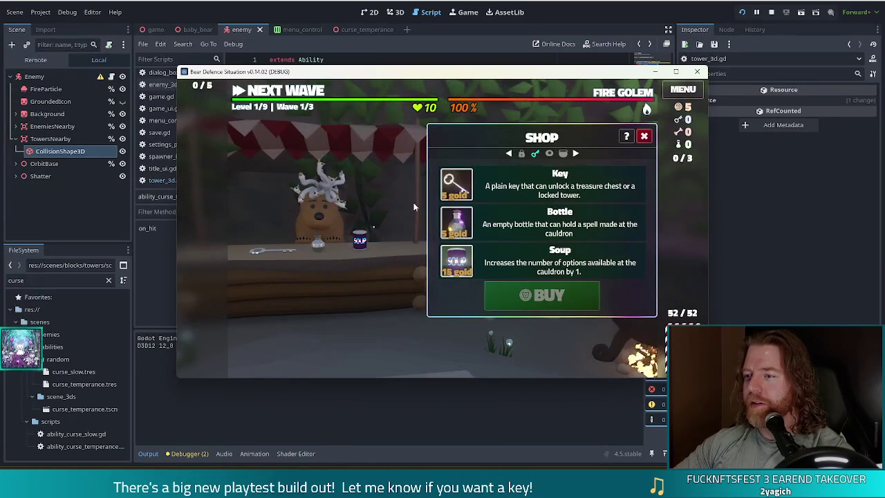
click(643, 136)
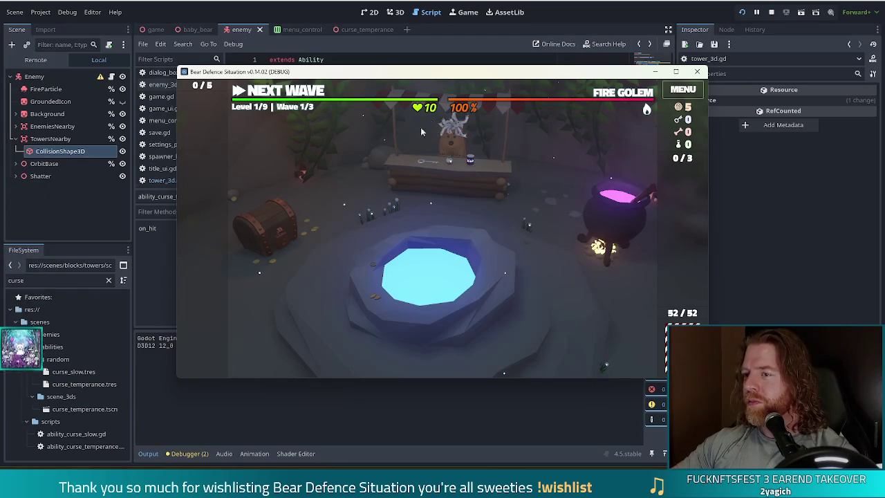
drag(552, 79, 520, 67)
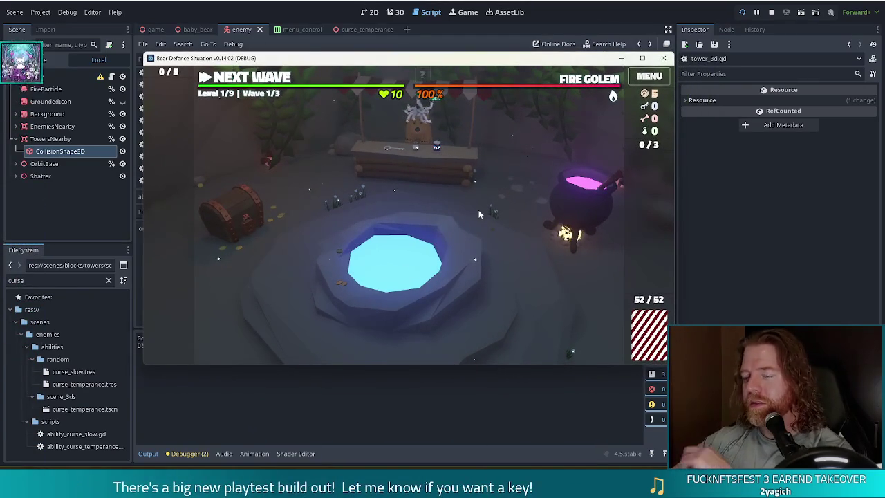
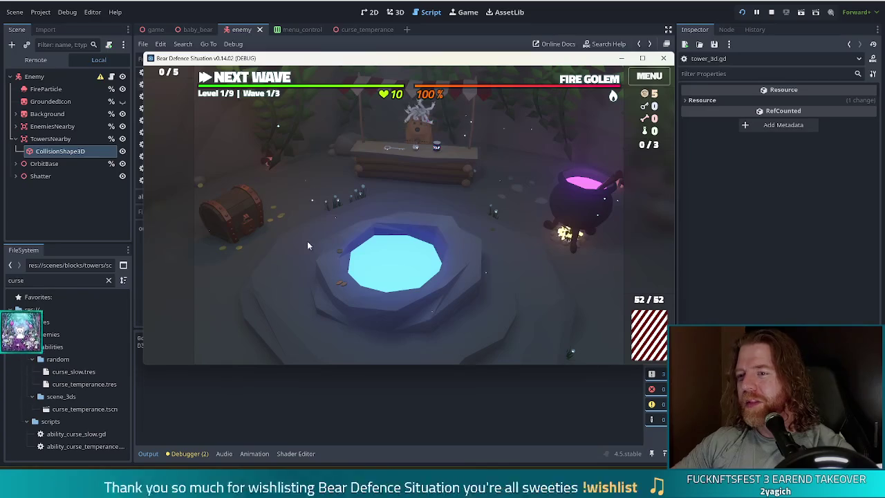
- Go to the level map and choose the King of Earth card to build a Ballista tower
click(254, 80)
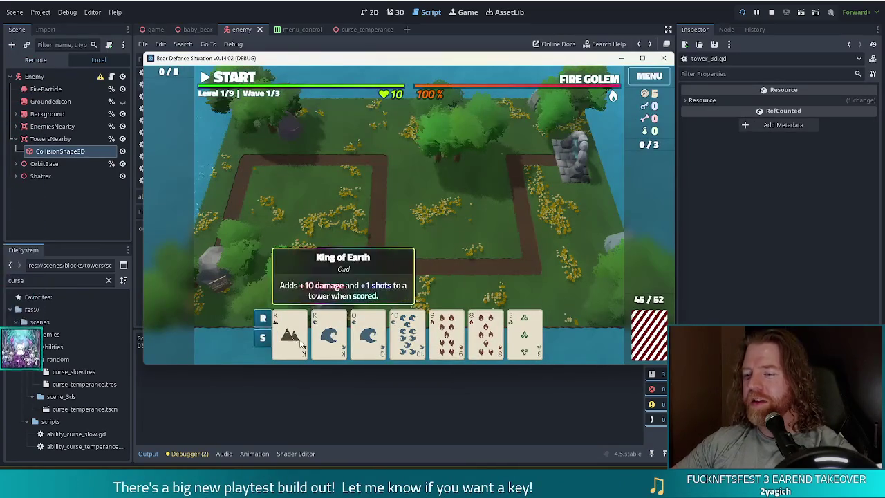
click(293, 342)
click(371, 284)
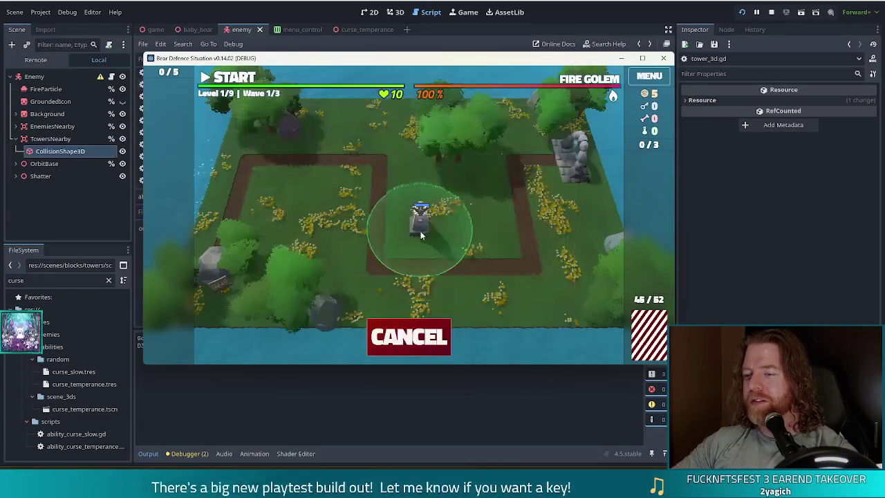
- Cancel the Ballista placement, deselect the cards, and switch to the Bluesky profile
click(409, 336)
click(561, 95)
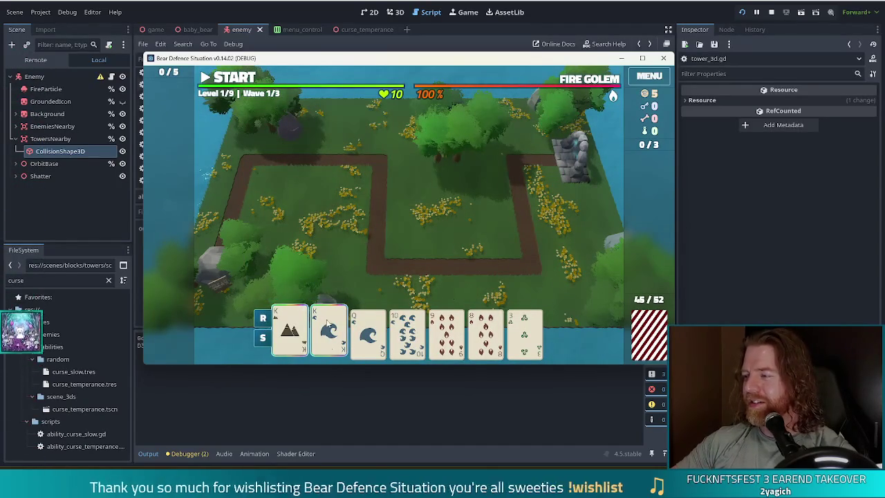
click(290, 332)
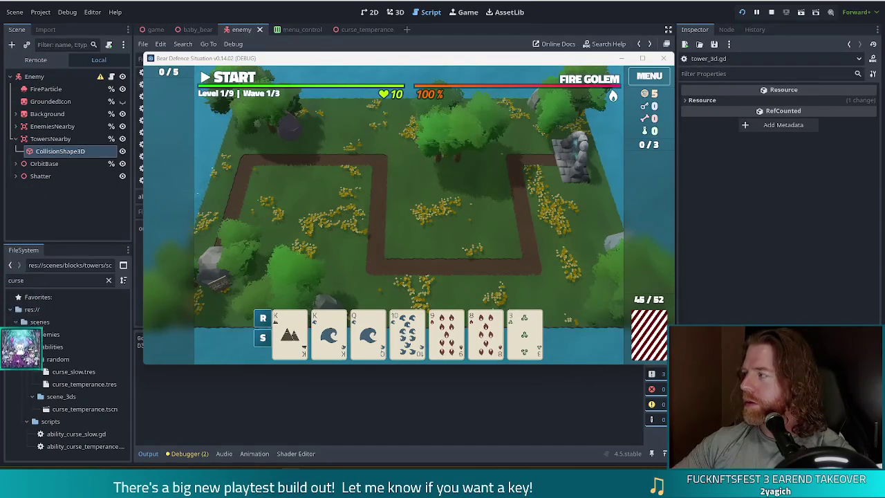
key(alt+Tab)
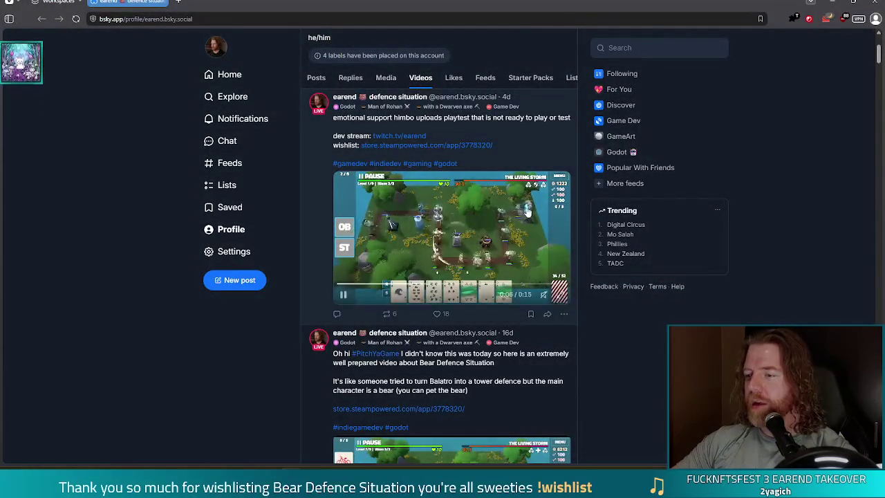
- Pause the Bluesky video, then place a Ballista from two Kings at the map centre
click(344, 293)
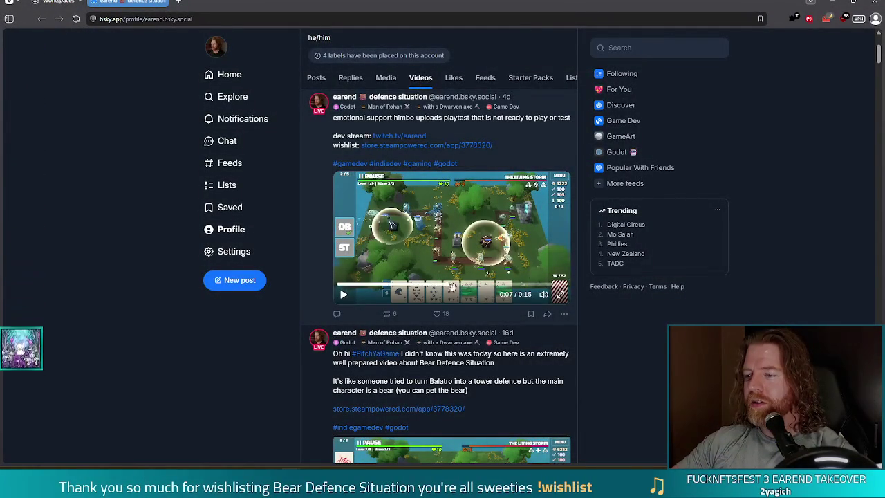
key(alt+Tab)
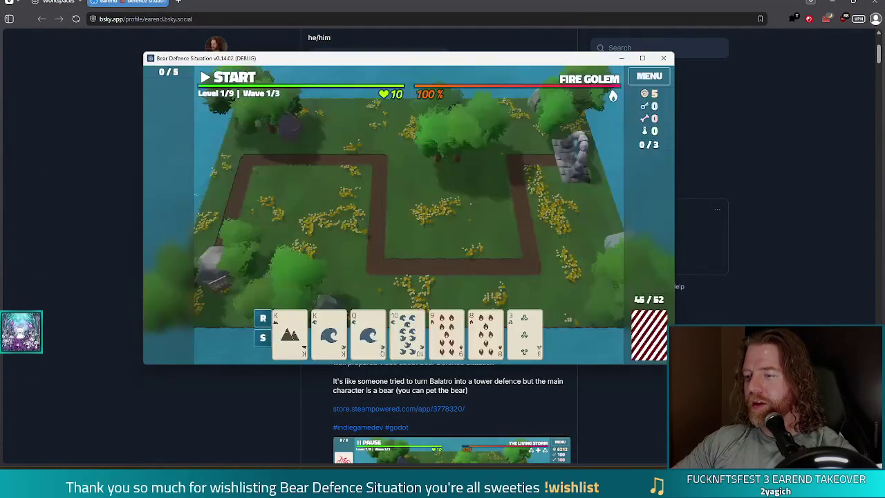
click(289, 332)
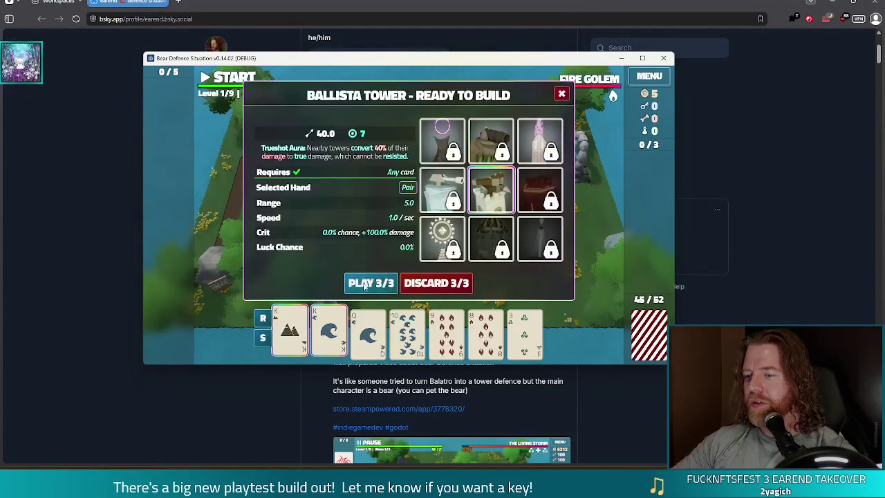
click(370, 283)
click(420, 218)
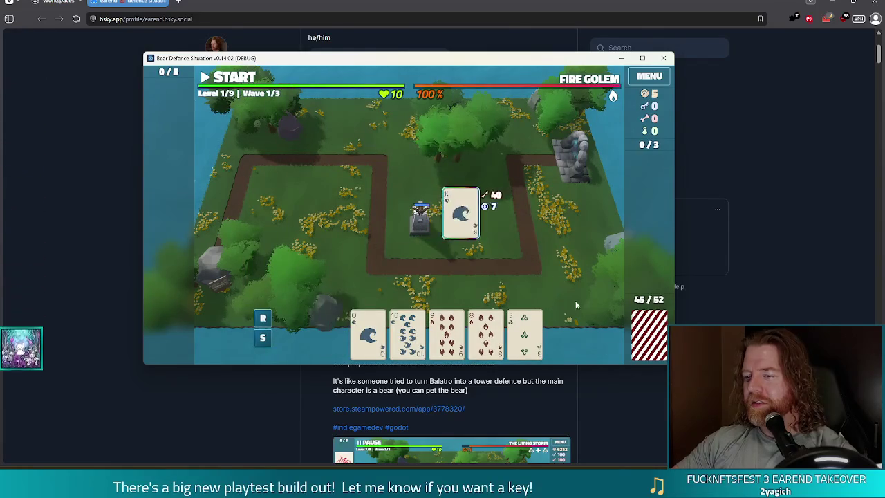
- Build a second Ballista with the Queen of Water, right of the first
click(293, 335)
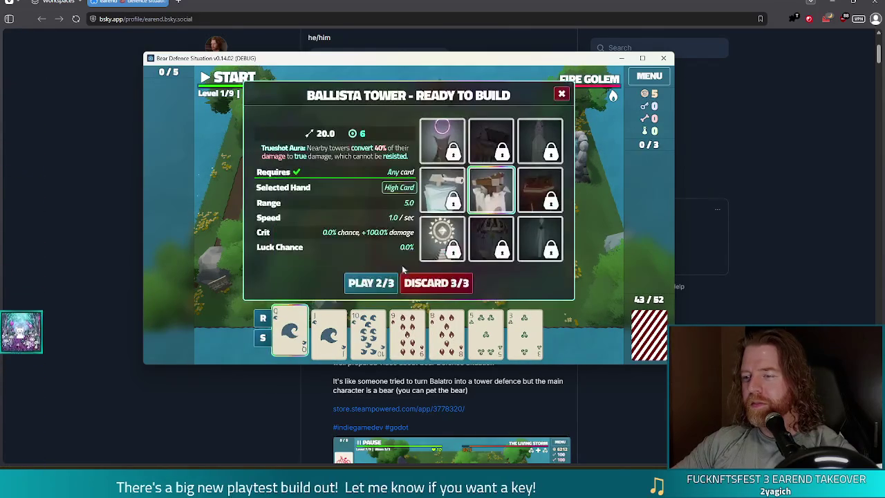
click(370, 283)
click(487, 221)
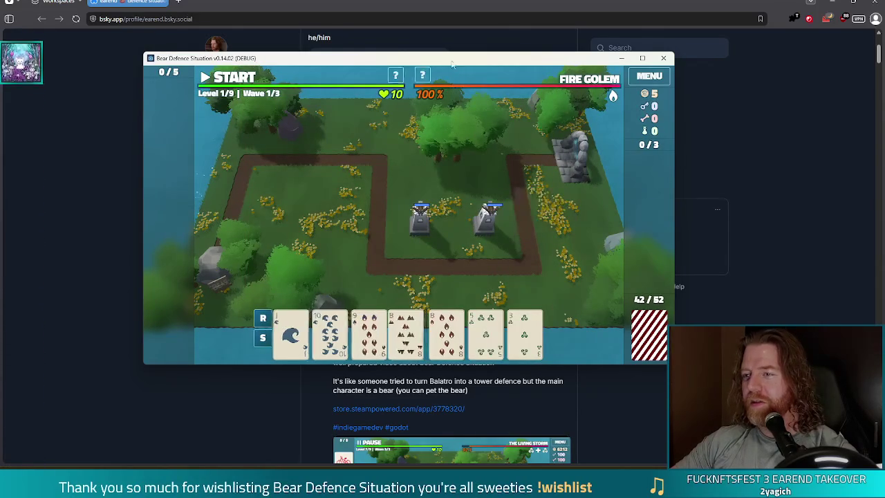
- Start the first wave, then pause it and close the game window
drag(277, 58, 252, 56)
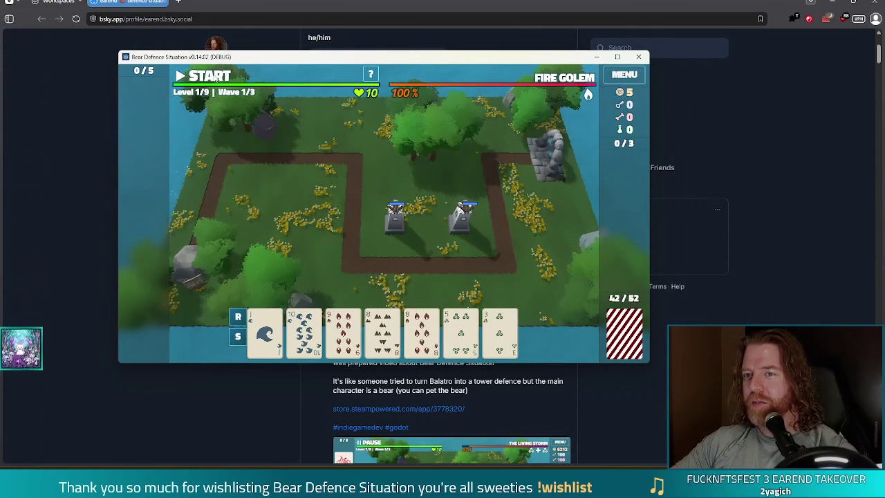
click(203, 75)
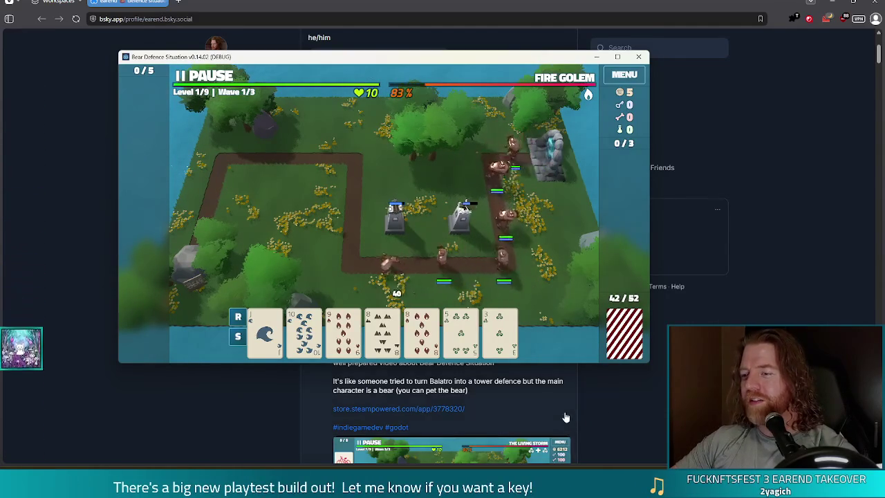
click(207, 78)
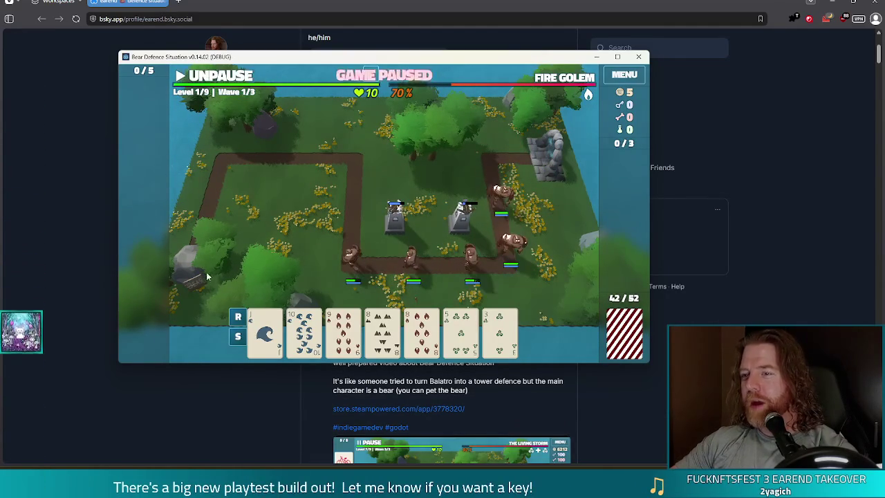
click(638, 57)
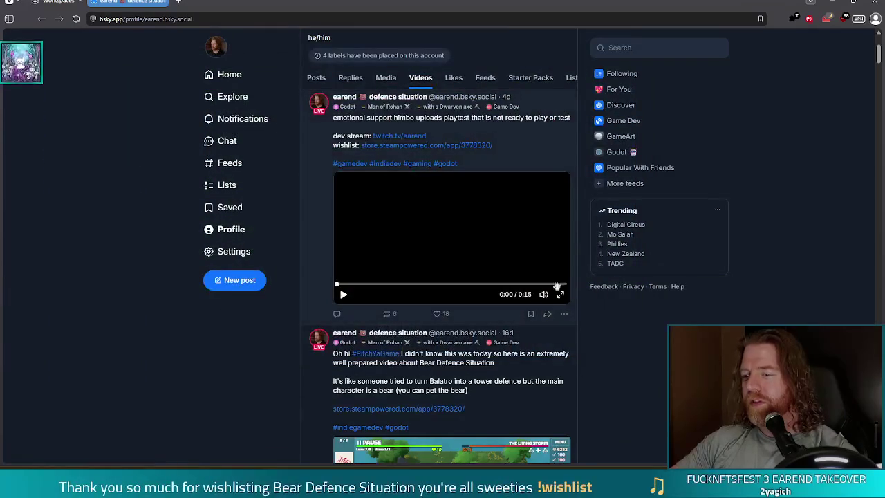
- Play the Bluesky gameplay clip fullscreen, then return to the Godot script editor
click(560, 294)
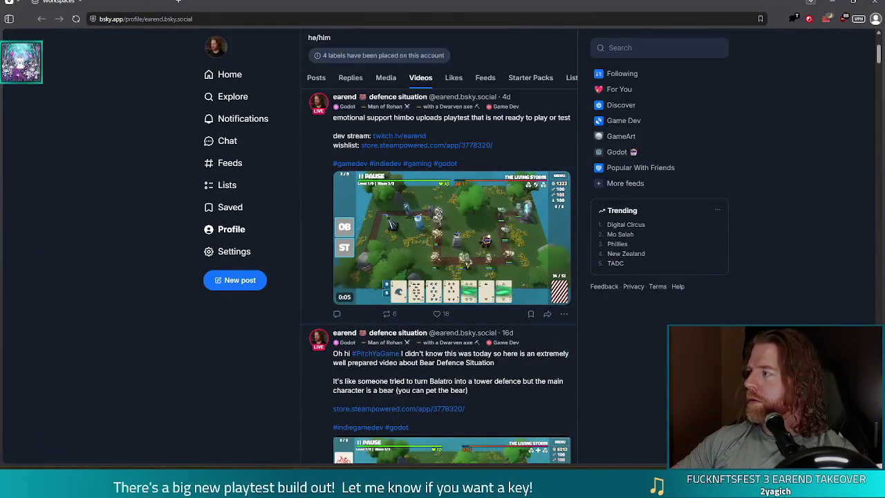
key(alt+Tab)
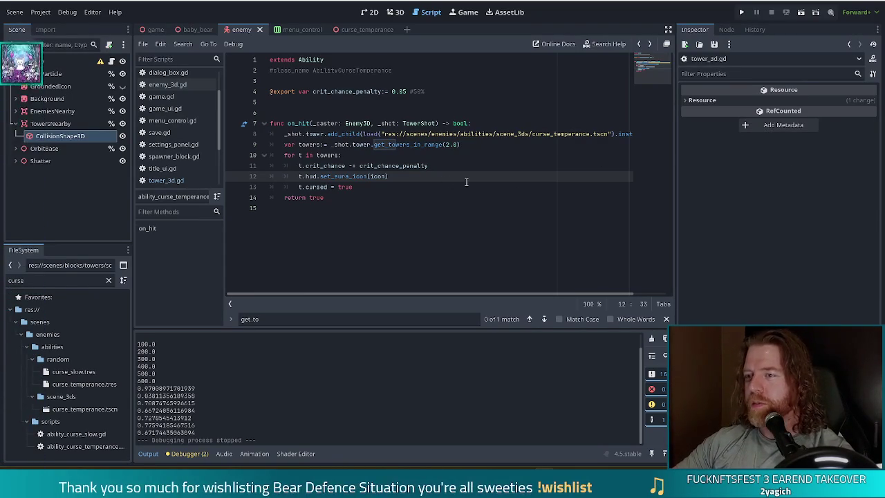
- Run the project and start a NEW GAME from the title menu
click(741, 12)
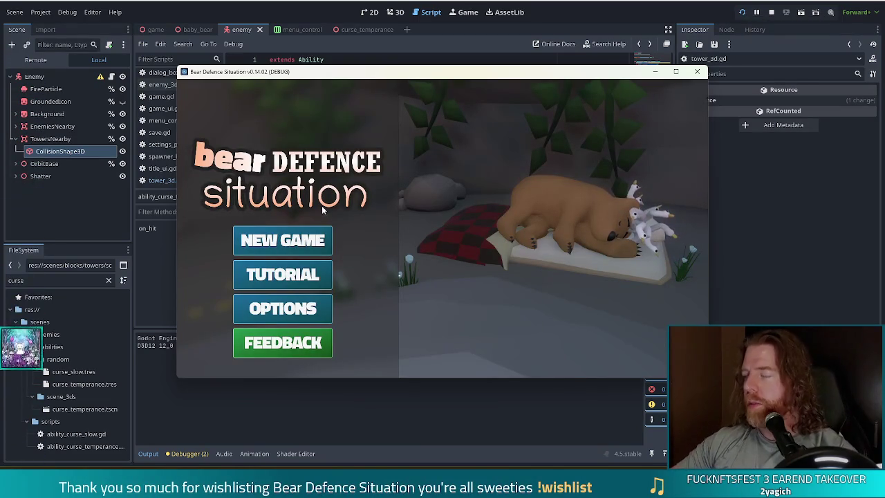
click(283, 239)
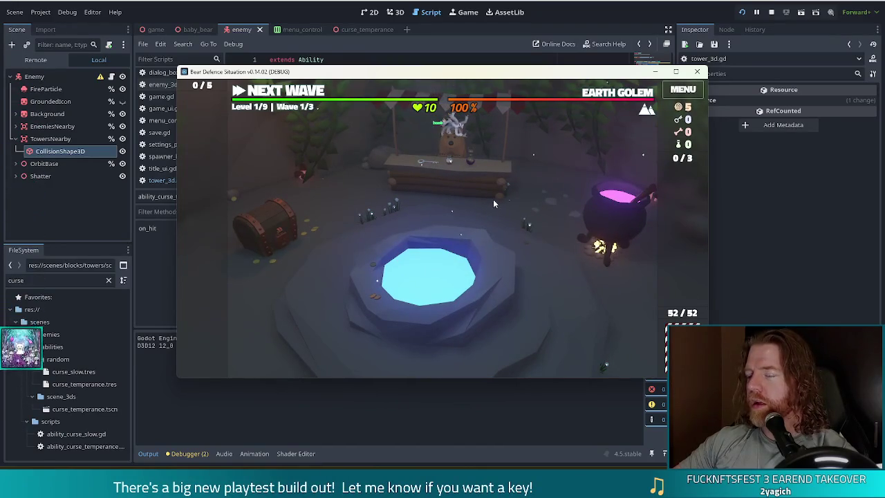
- Run 'set_ability curse_temperance' in the in-game console
key(grave)
text(set_ability curse_temperance)
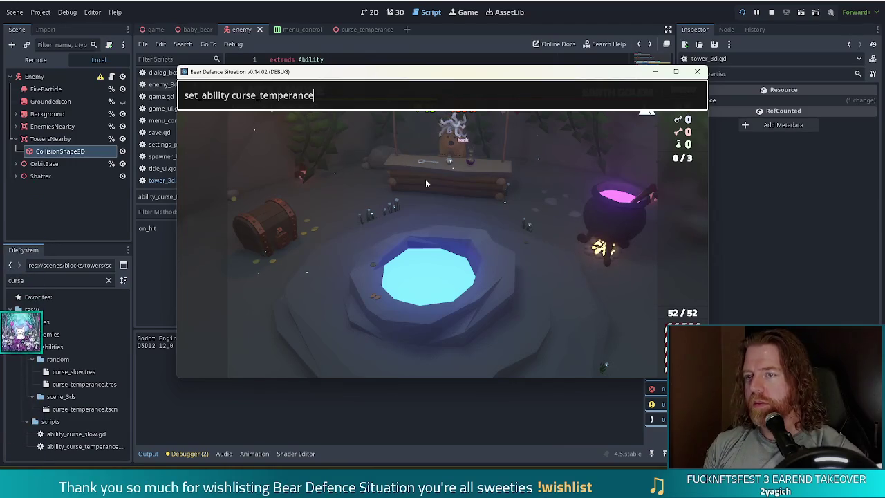
key(Return)
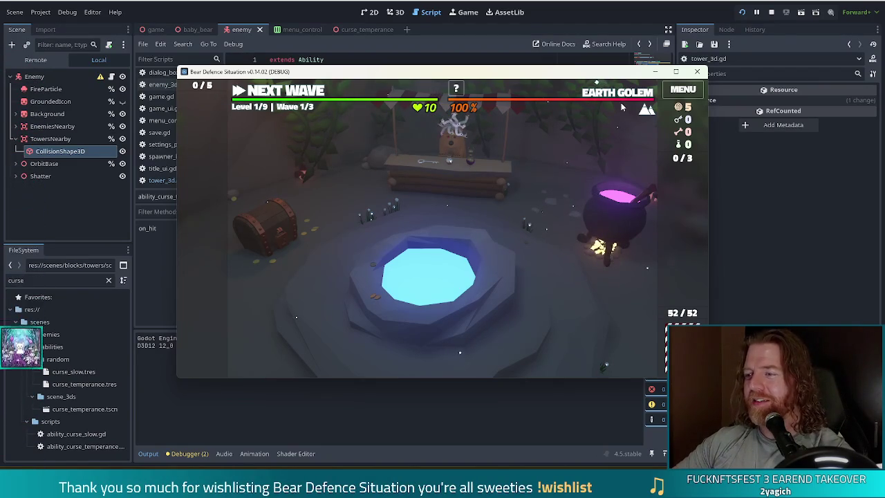
- View the Earth Golem level's wave details, then enter the level map with Next Wave
click(595, 97)
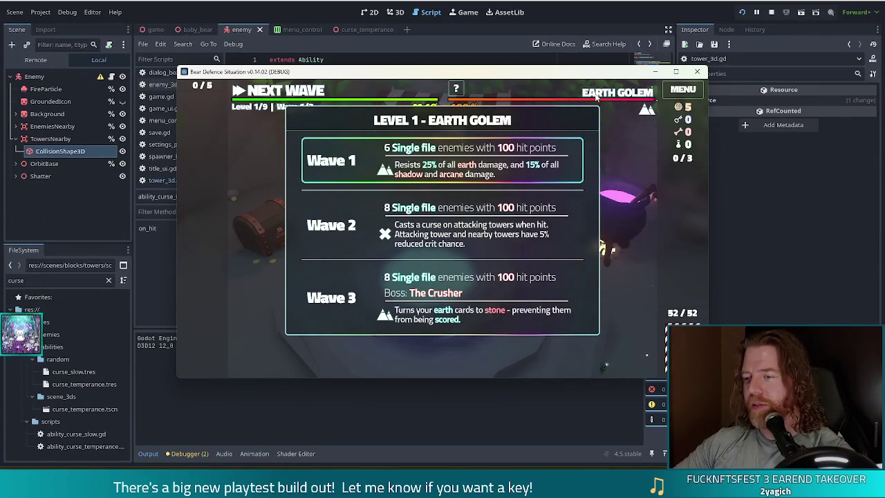
click(281, 98)
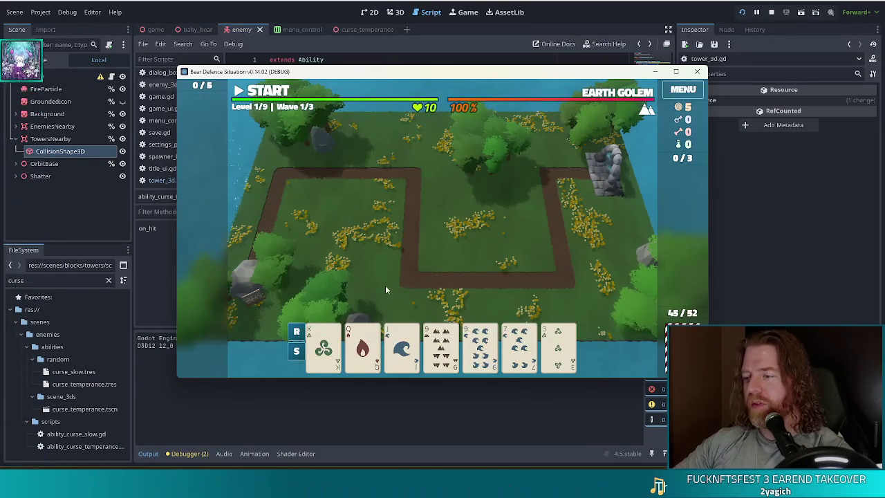
- Run 'add_wish open bar' in the in-game console, then select the 9 of Earth card
key(quoteleft)
key(ctrl+a)
key(BackSpace)
text(add_)
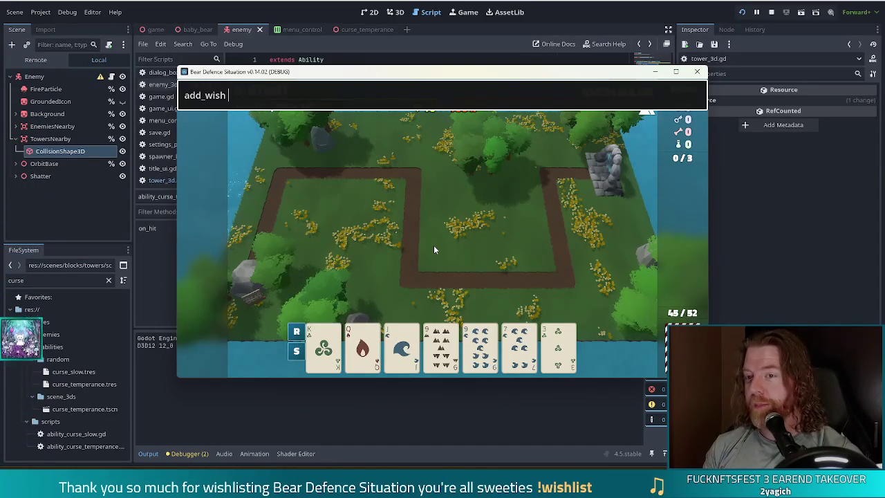
text(open )
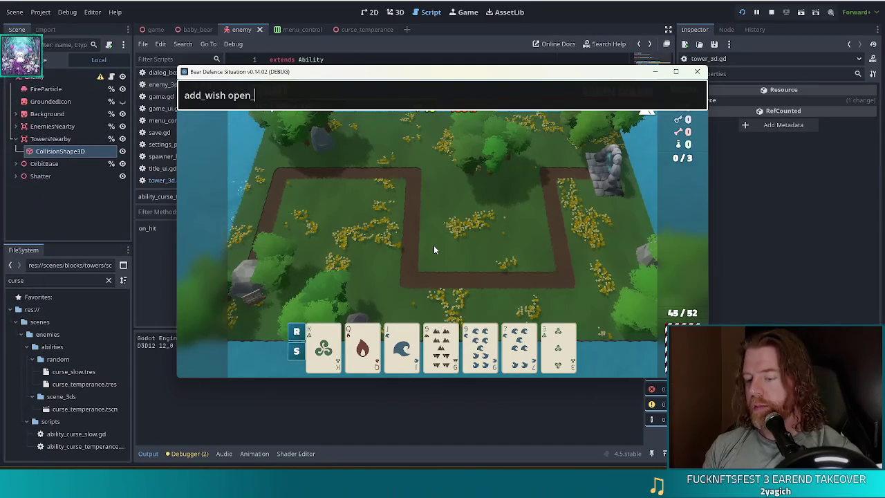
text(bar)
key(Return)
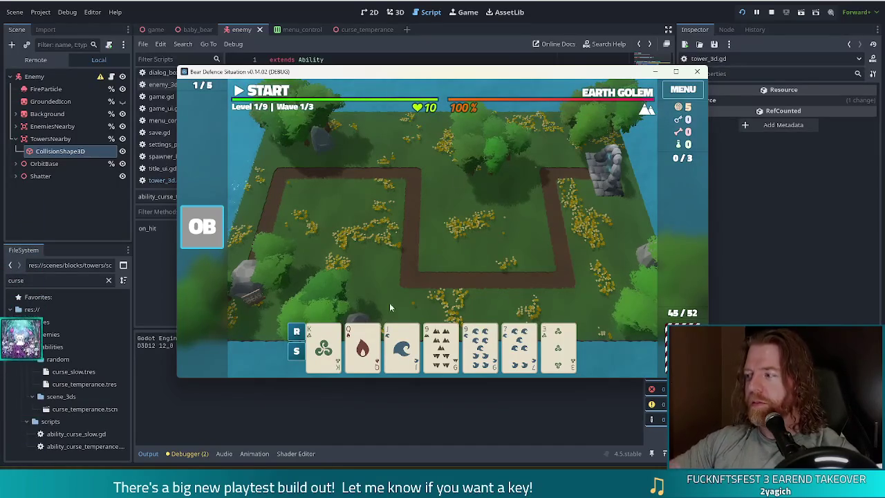
mouse_move(518, 368)
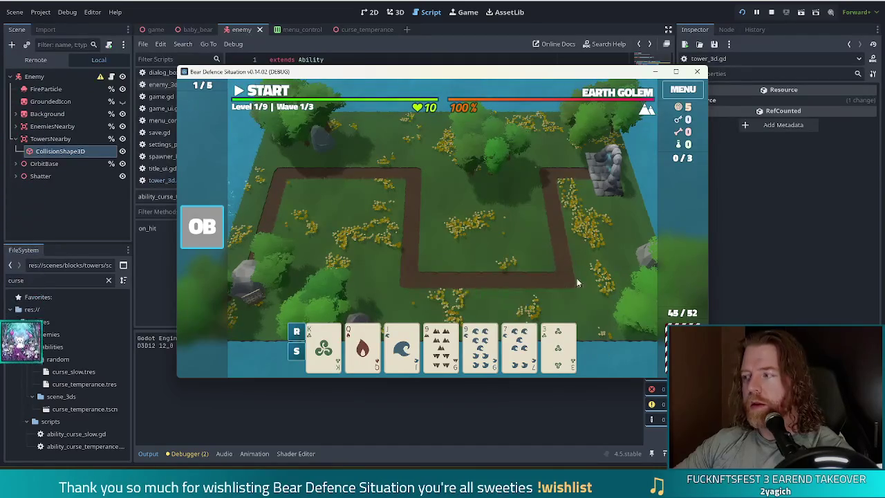
click(441, 345)
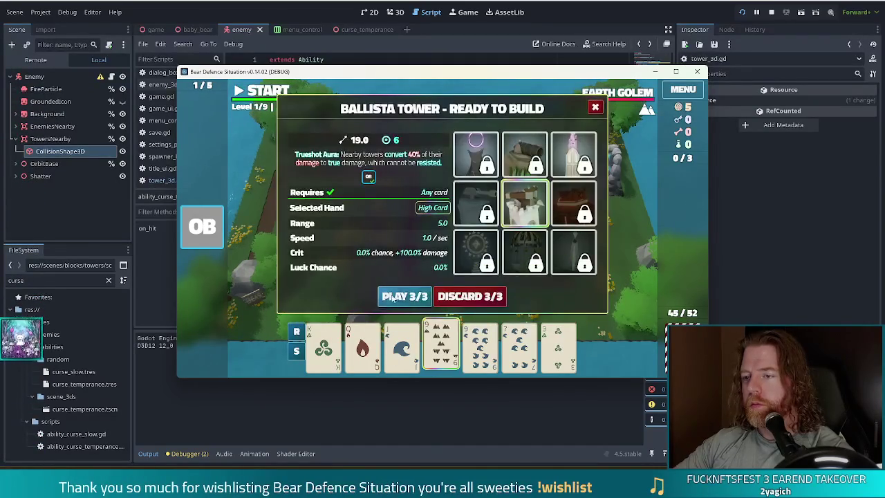
- Play the 9 of Earth card and place the Ballista inside the path's right-hand bend
click(405, 296)
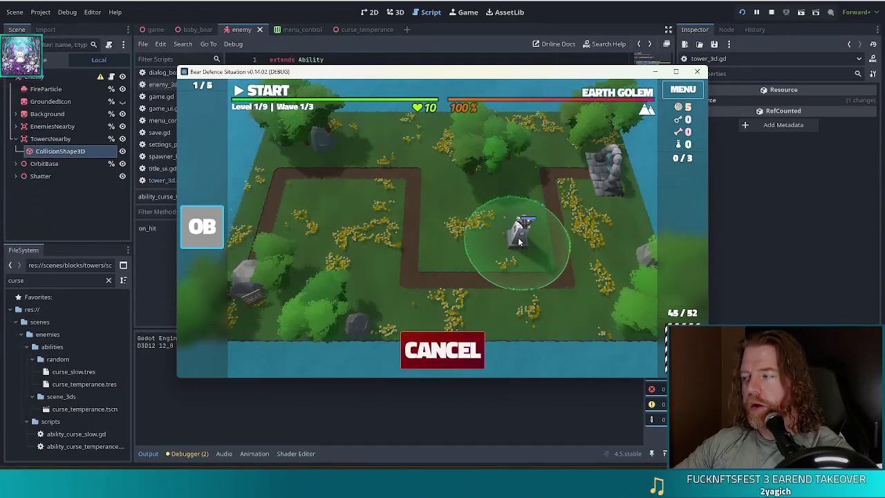
click(518, 241)
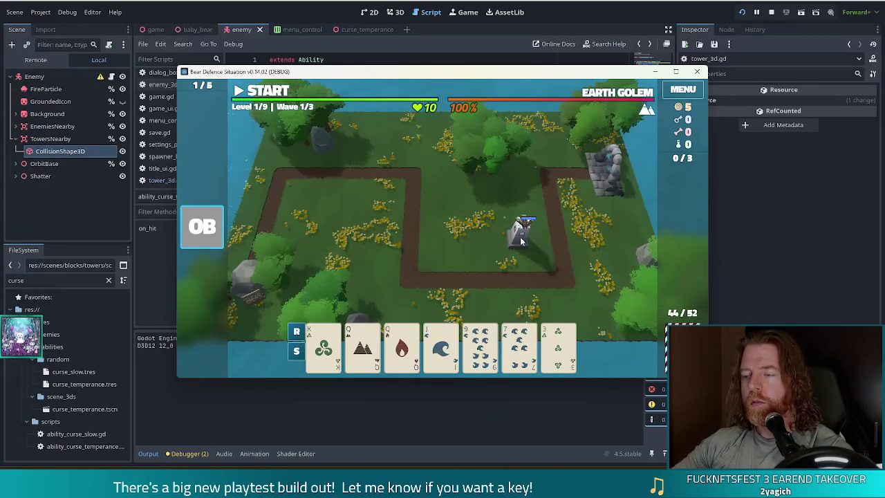
- Start and pause wave 1, then discard the 9 of Water for a new card
click(263, 95)
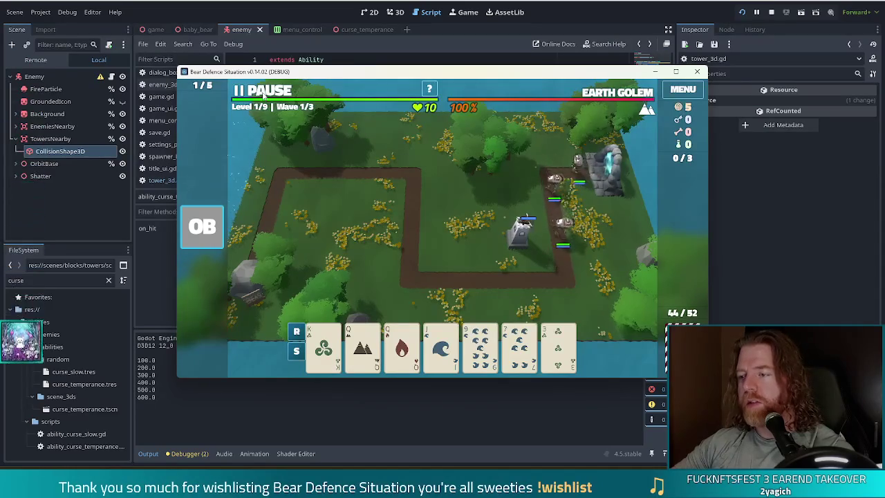
click(263, 95)
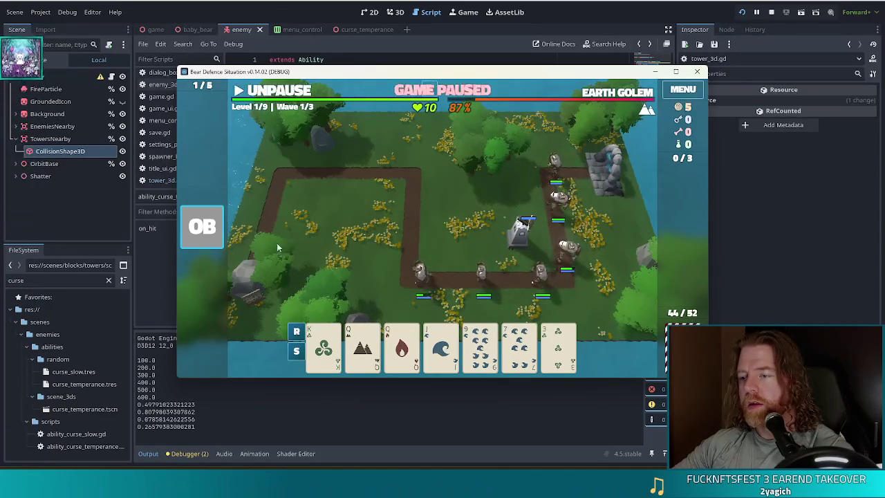
mouse_move(514, 360)
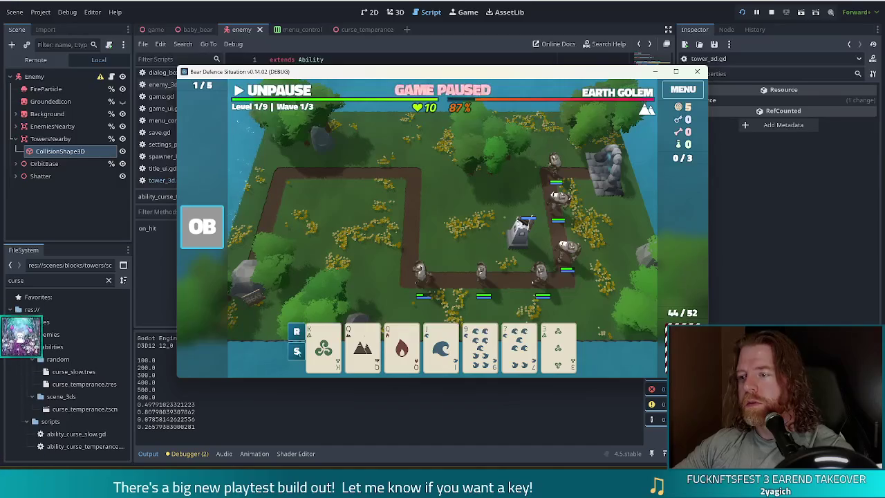
mouse_move(388, 372)
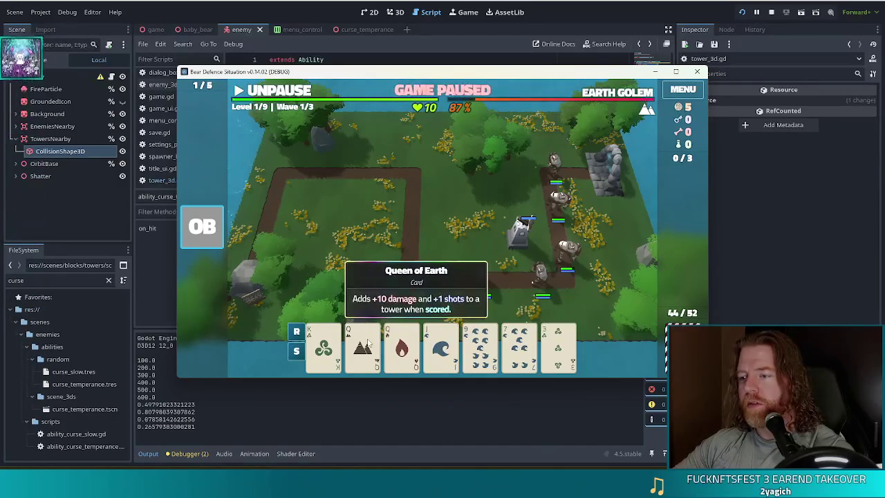
click(362, 349)
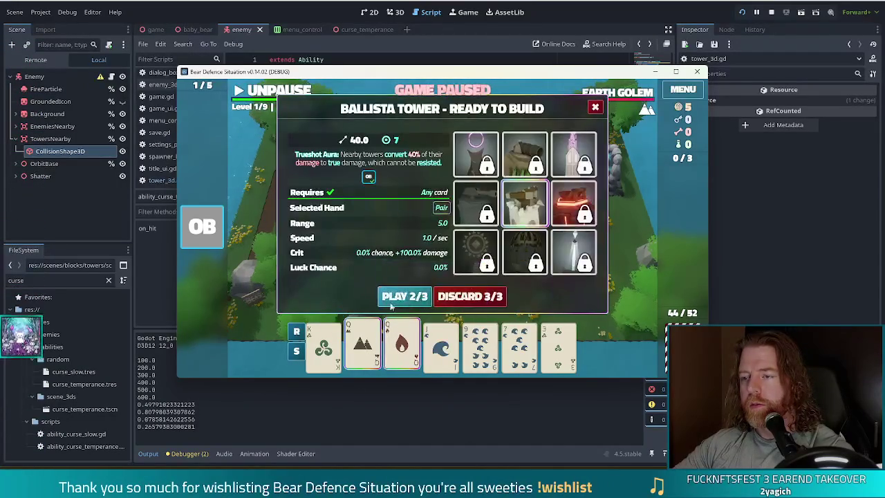
click(363, 346)
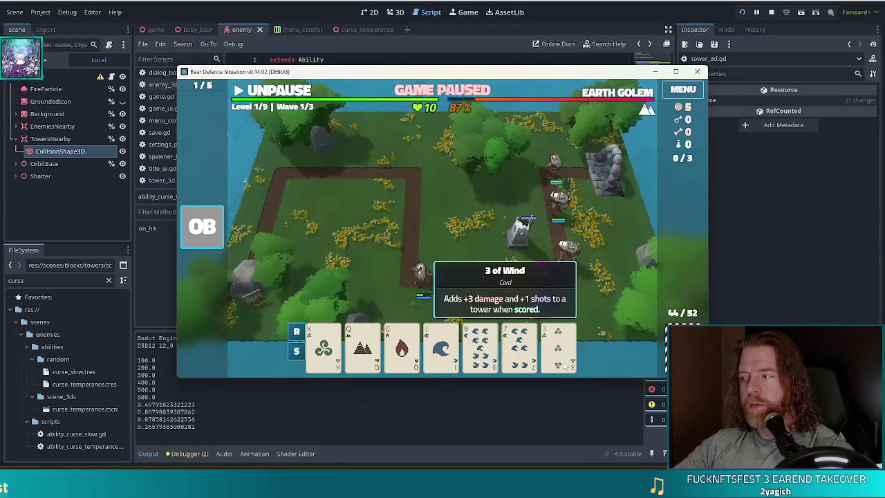
click(475, 340)
click(477, 299)
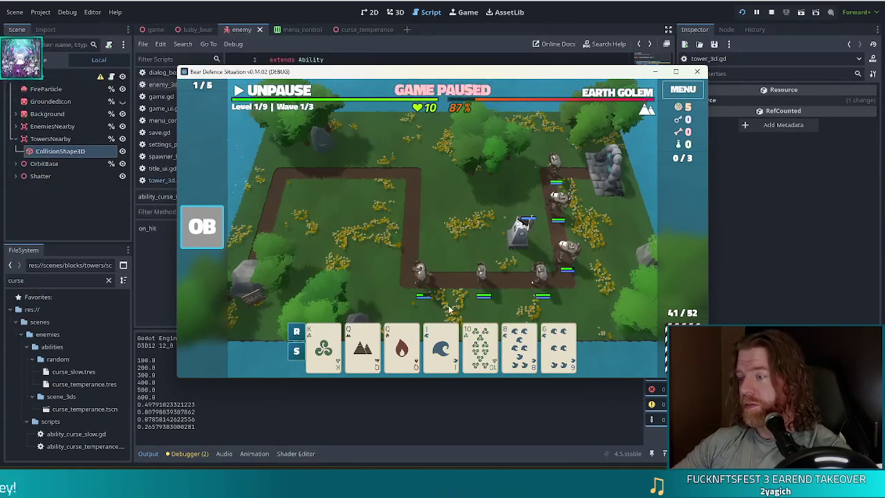
- Discard the 8 of Water and the 6 of Fire cards
click(520, 340)
click(470, 296)
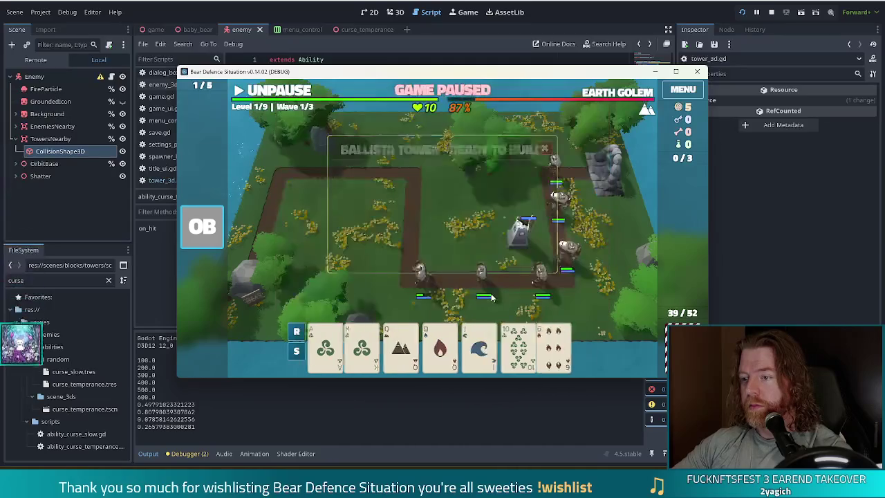
click(559, 346)
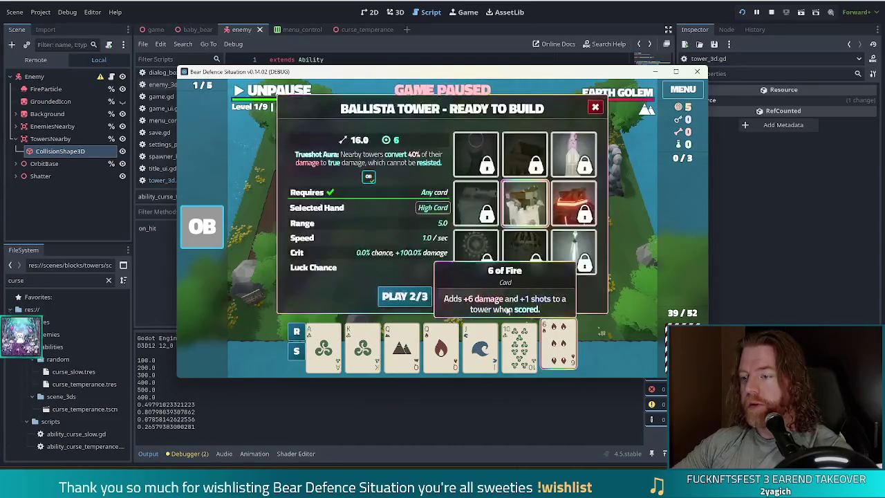
click(470, 296)
- Build a Ballista from a pair of Kings at the upper-left path corner and resume the wave
click(402, 345)
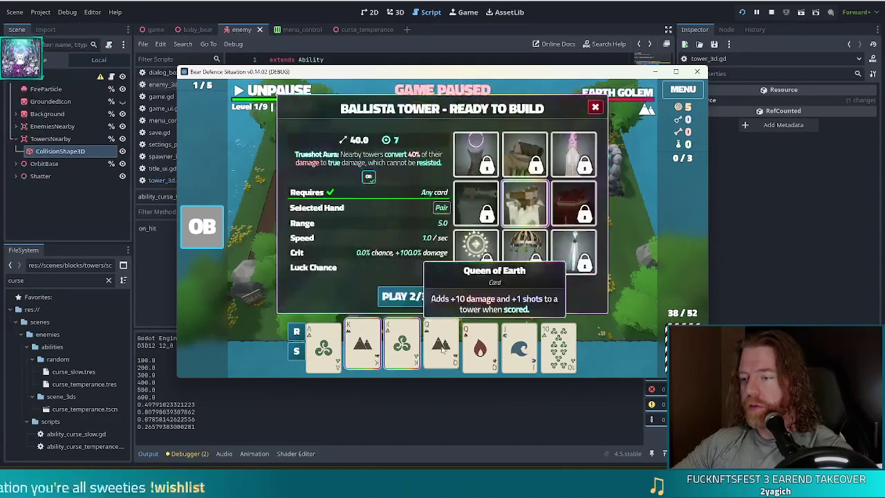
click(401, 296)
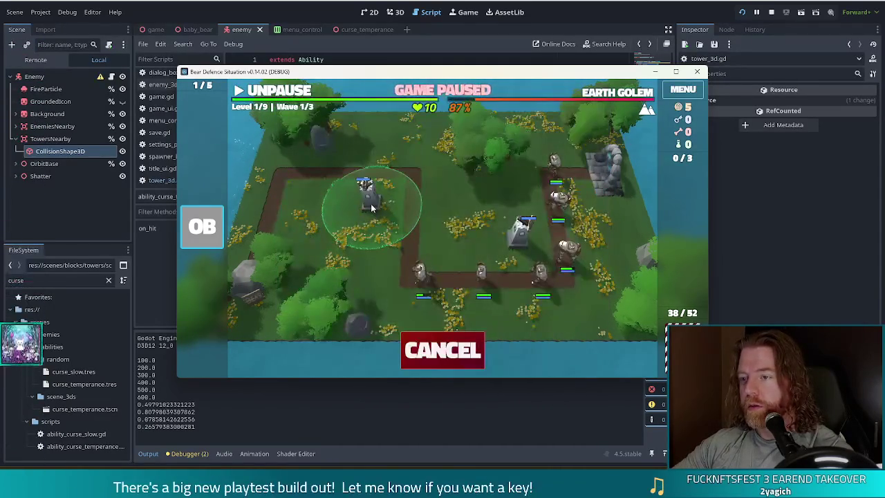
click(371, 203)
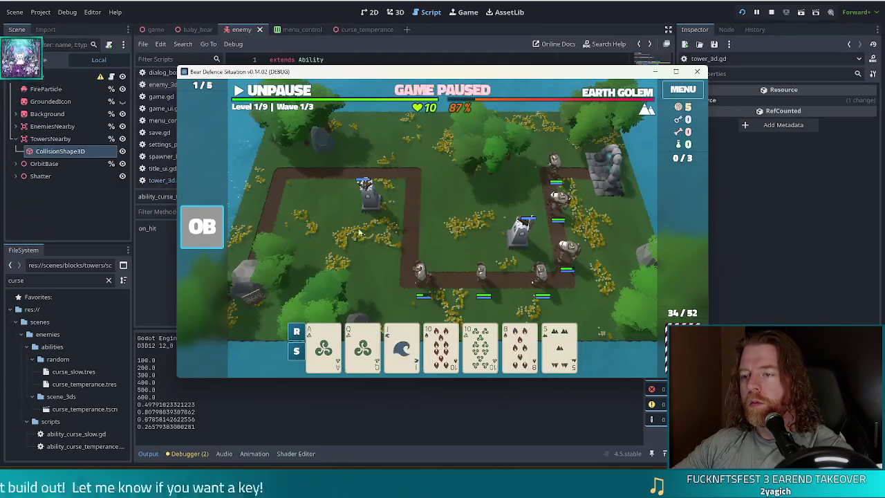
click(278, 93)
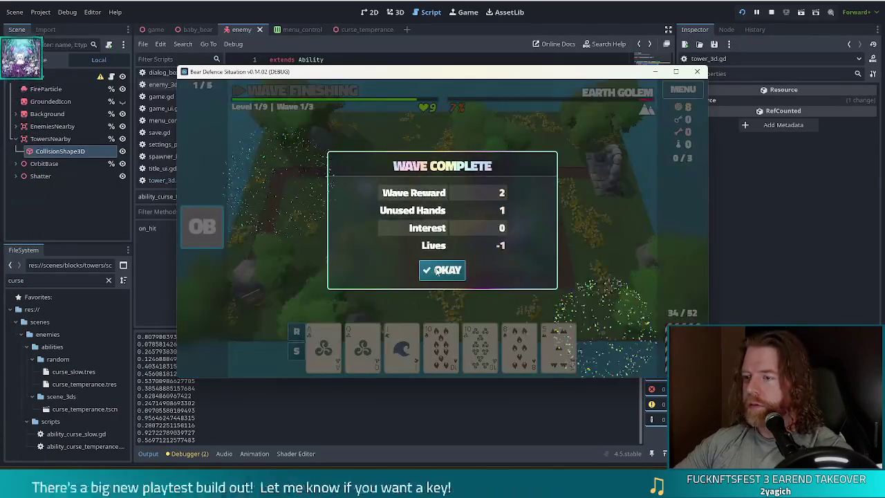
- Dismiss Wave Complete, start and pause wave 2, then stop the game with F8
click(438, 269)
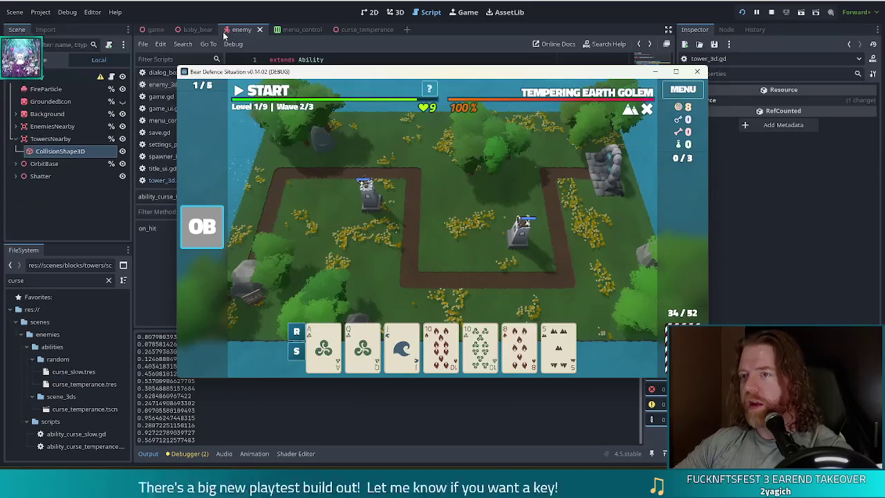
click(269, 91)
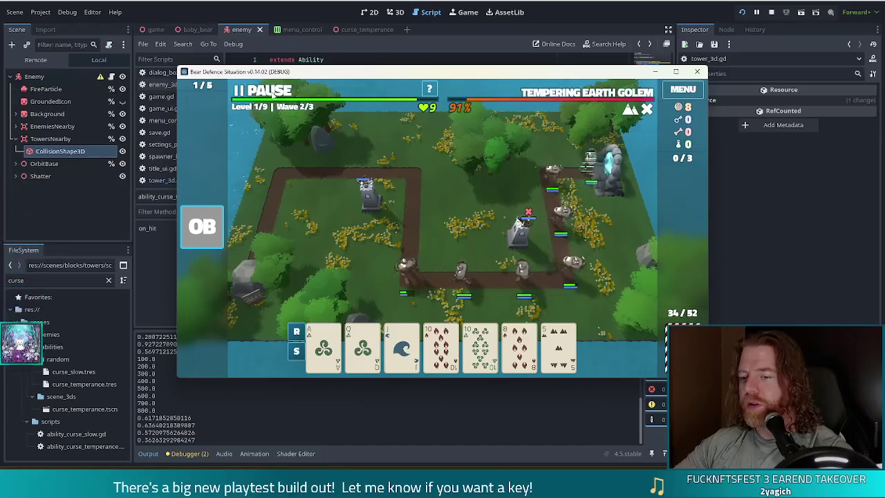
click(273, 96)
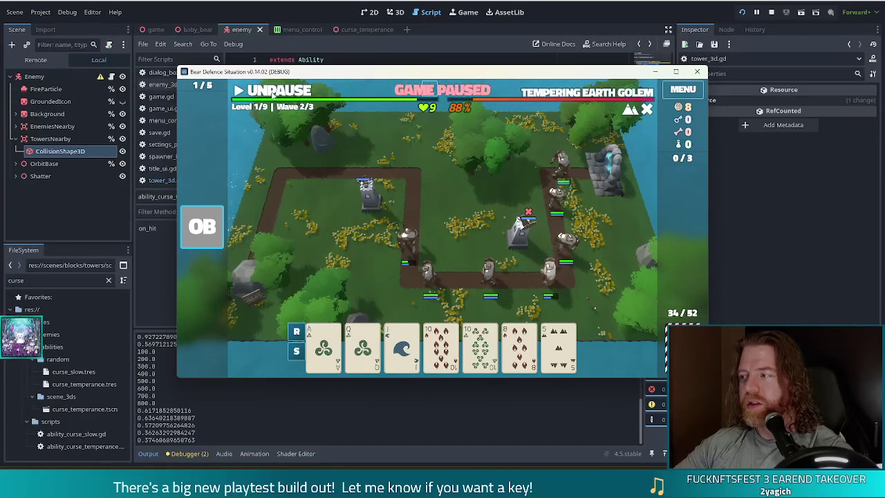
key(F8)
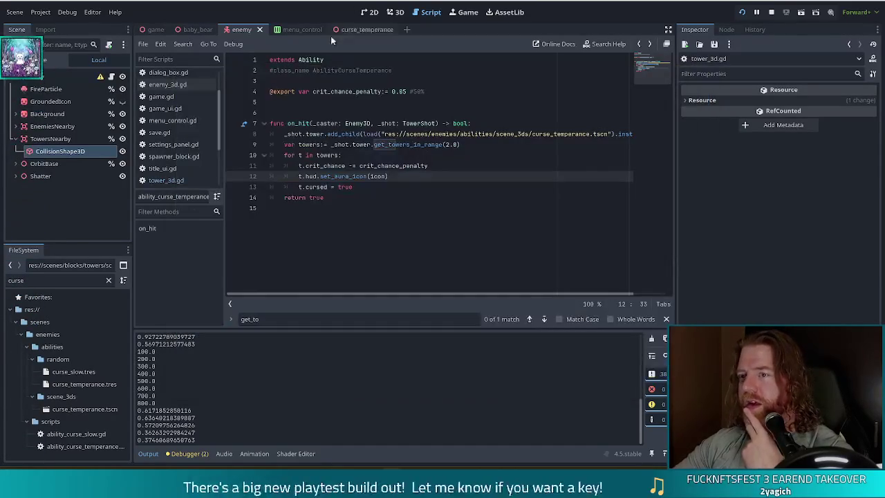
click(473, 145)
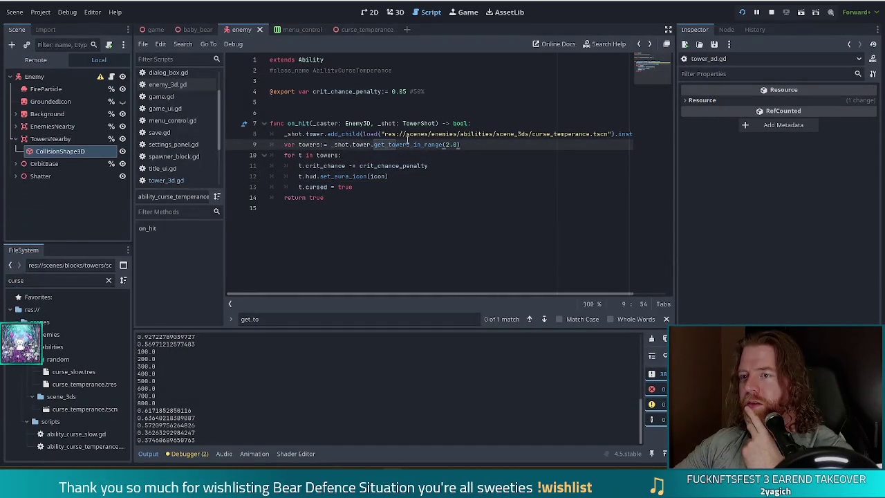
click(365, 134)
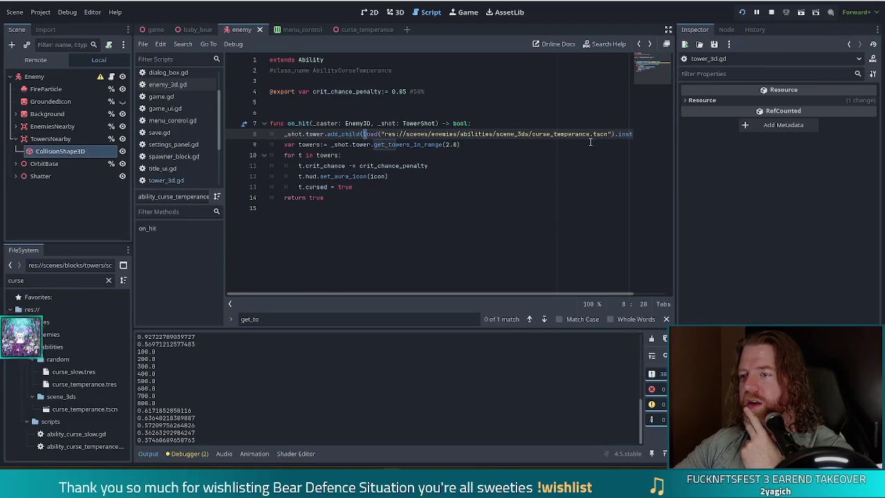
mouse_move(572, 138)
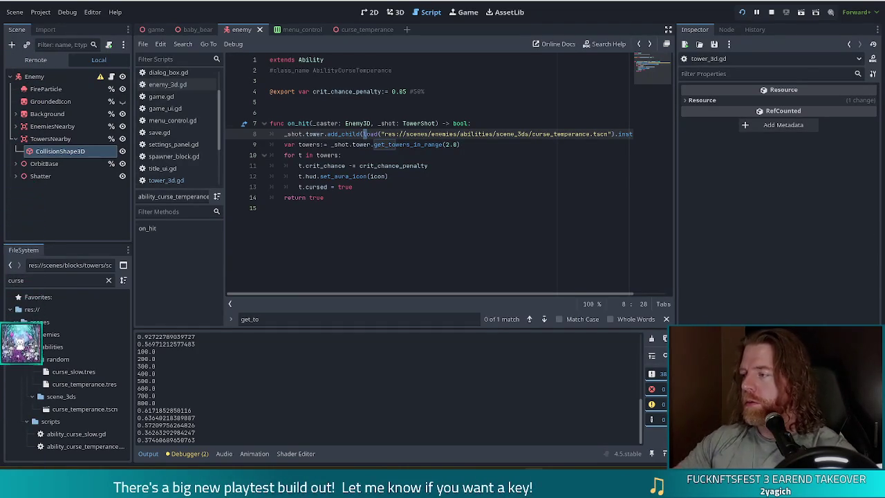
click(418, 144)
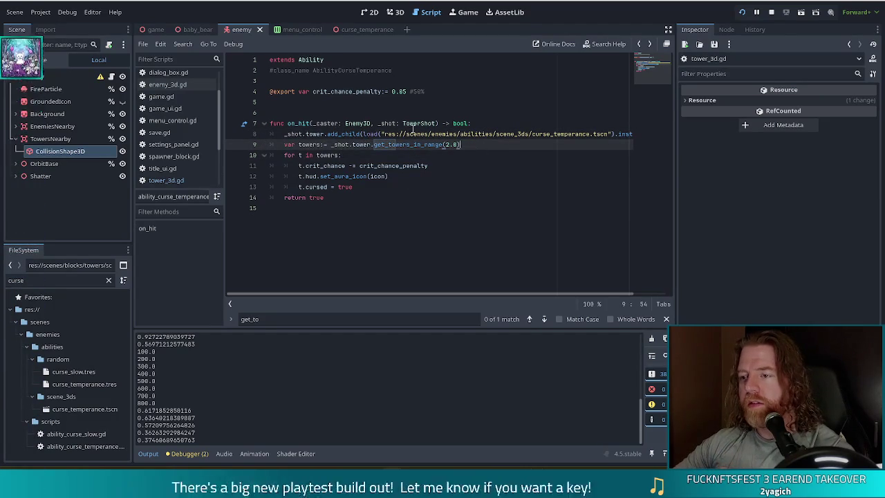
mouse_move(402, 143)
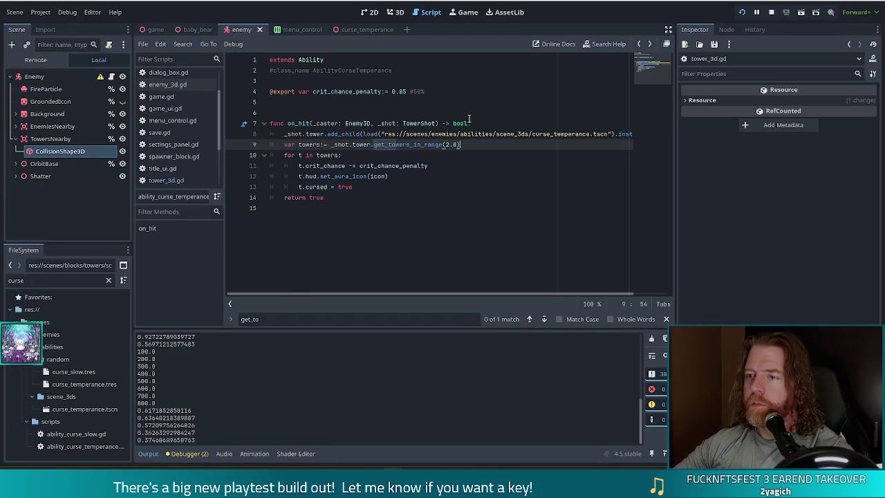
click(354, 130)
triple_click(494, 124)
click(494, 125)
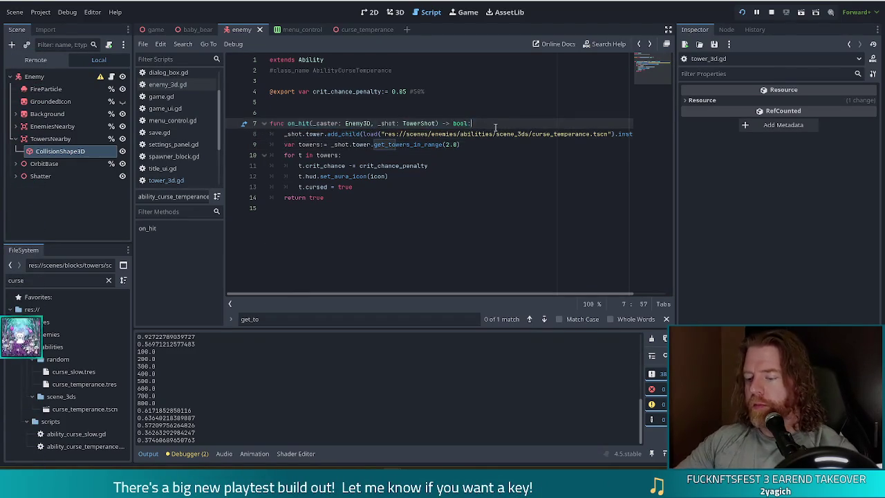
- Declare 'var effect :=' on line 8 and move the load(...).instantiate() expression from add_child into it
key(Return)
text(var effect)
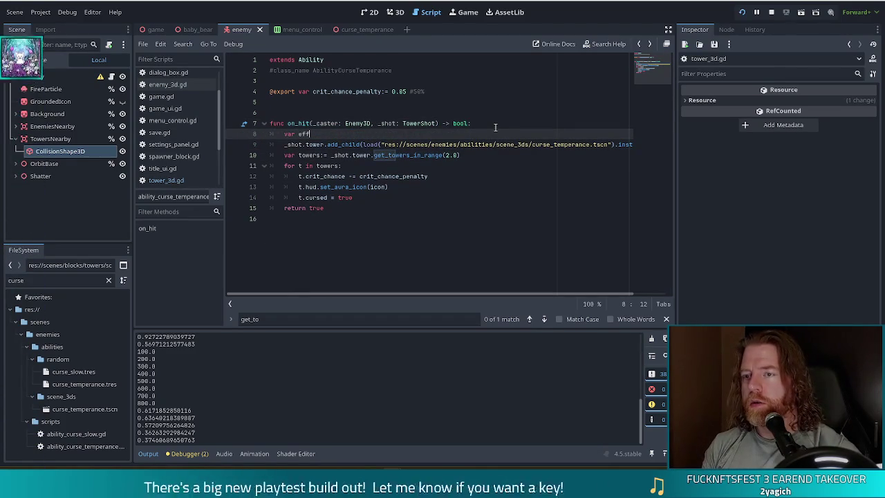
text( :=)
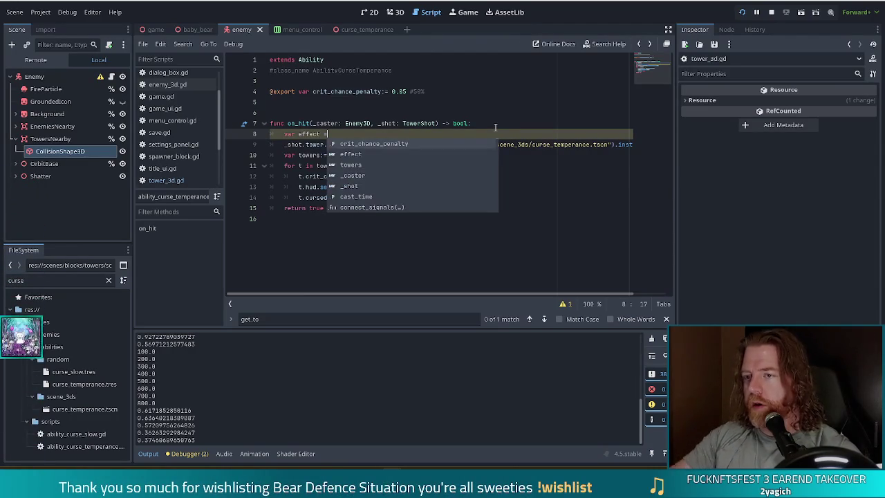
click(434, 110)
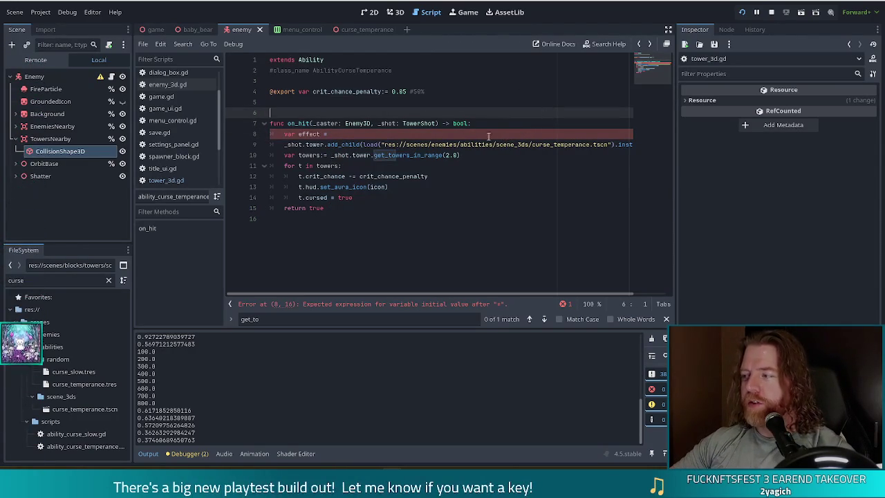
triple_click(364, 146)
click(366, 145)
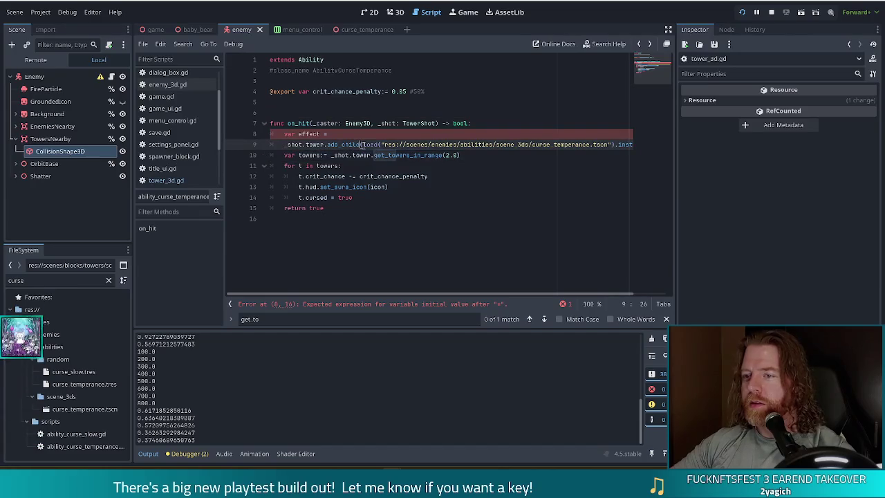
key(shift+End)
key(shift+Left)
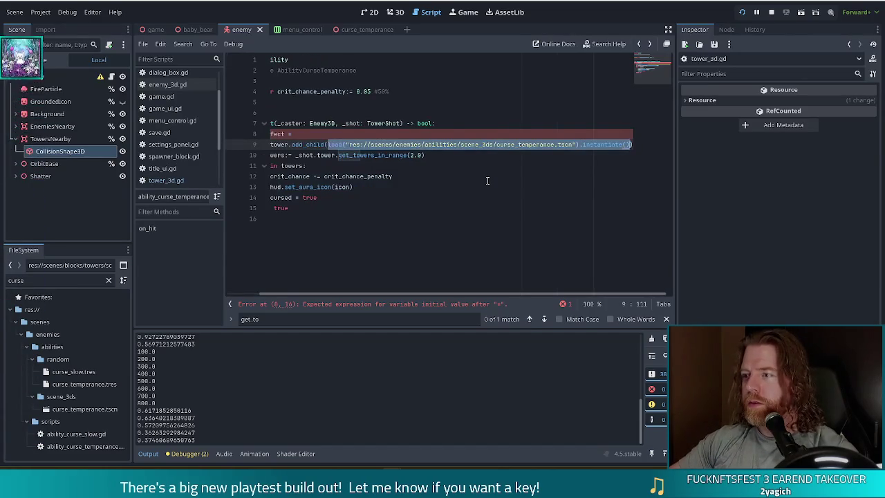
key(ctrl+x)
key(Up)
key(ctrl+v)
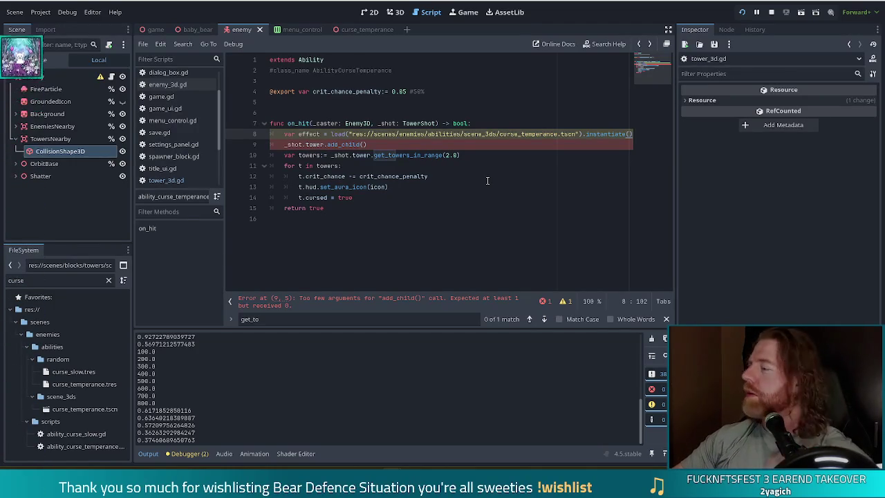
click(364, 144)
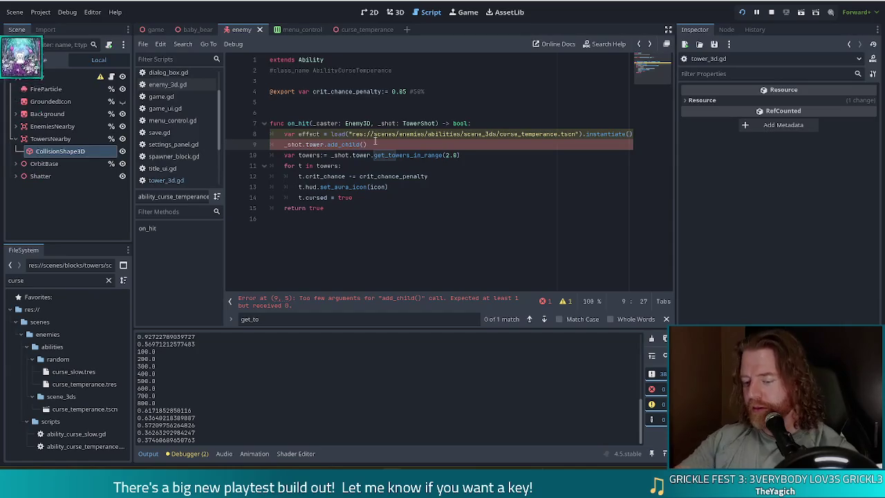
- Fill the empty add_child() call on line 9 so it reads add_child(effect)
text(effect)
key(ctrl+s)
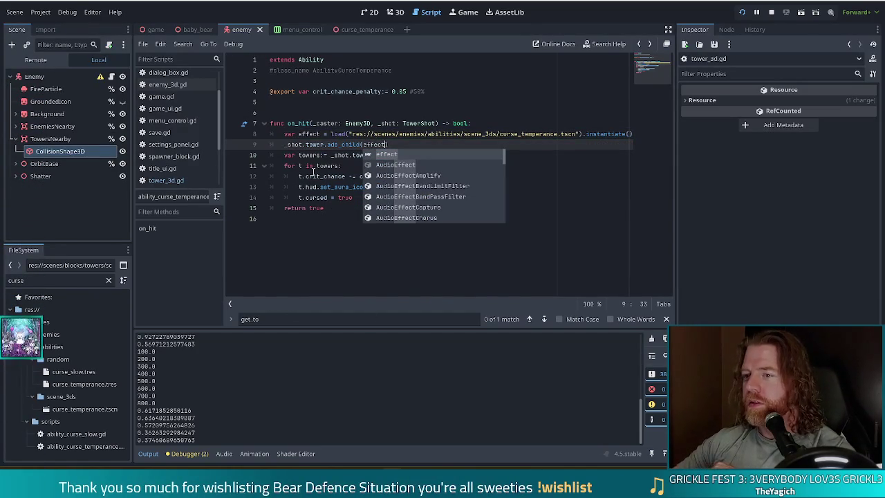
click(324, 154)
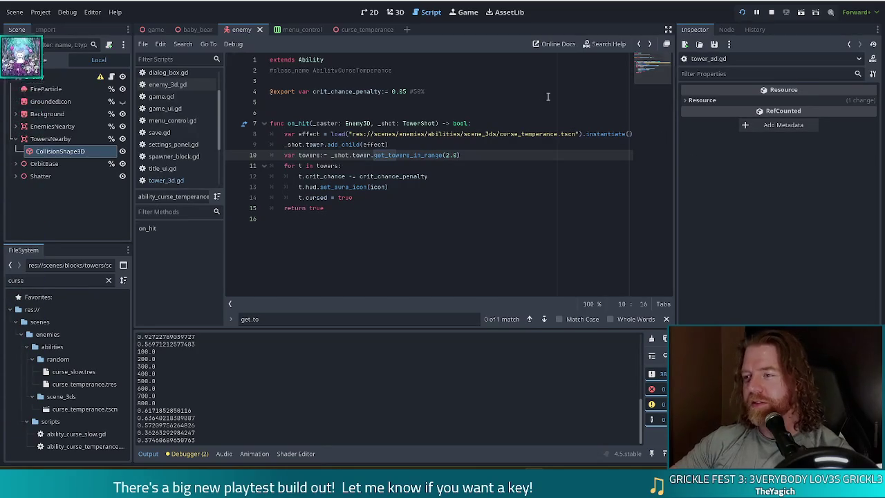
- Insert 'effect.global_position += Vector3.UP' above add_child, then stop and rerun the game
click(429, 145)
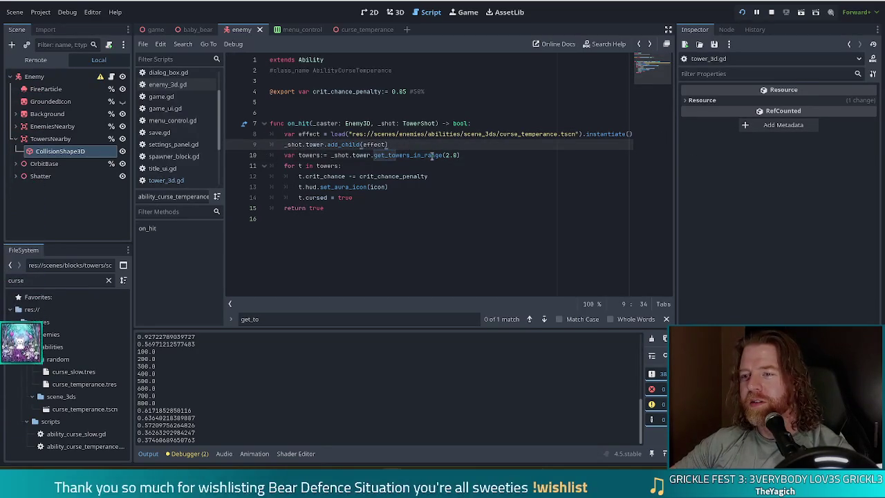
click(288, 144)
key(ctrl+shift+Return)
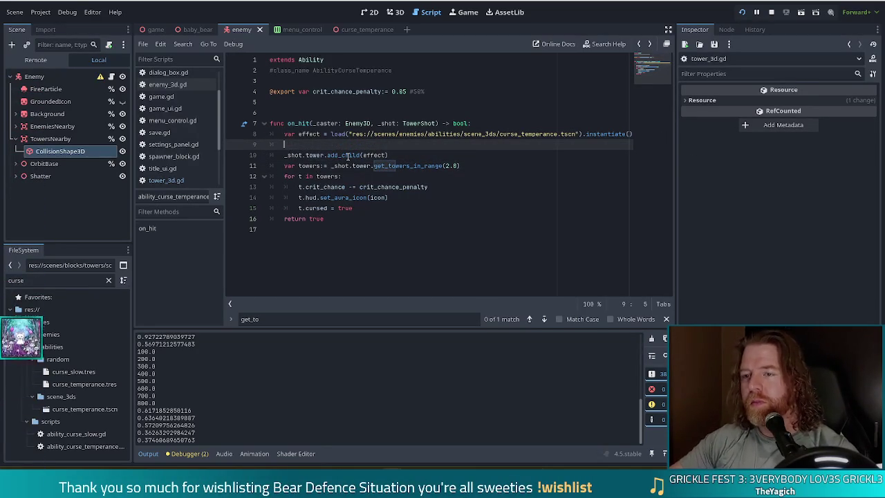
text(effect)
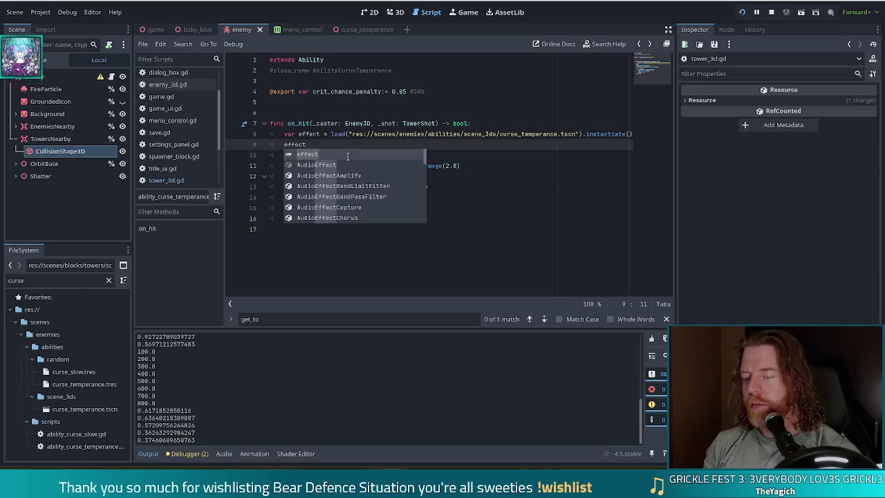
text(.glo)
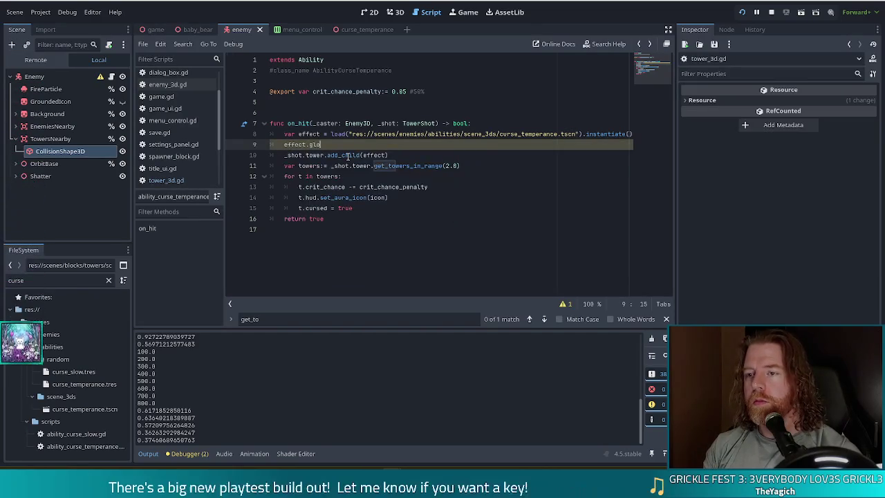
text(bal_p)
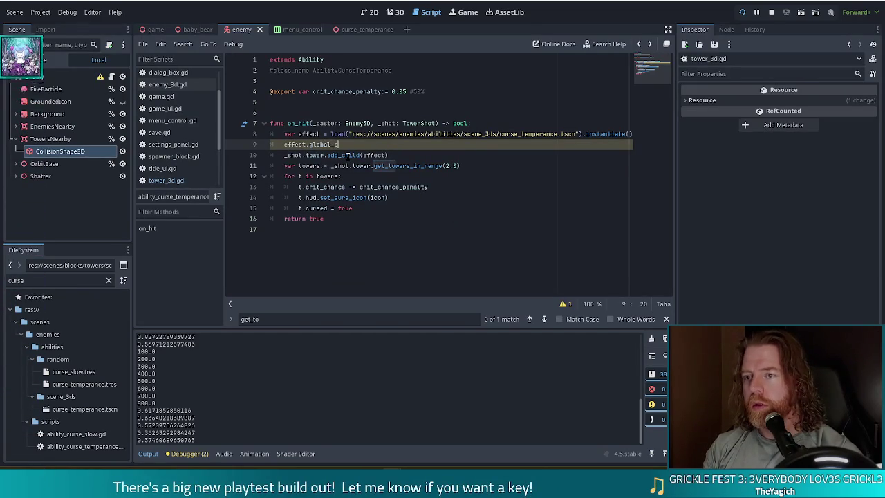
text(osition )
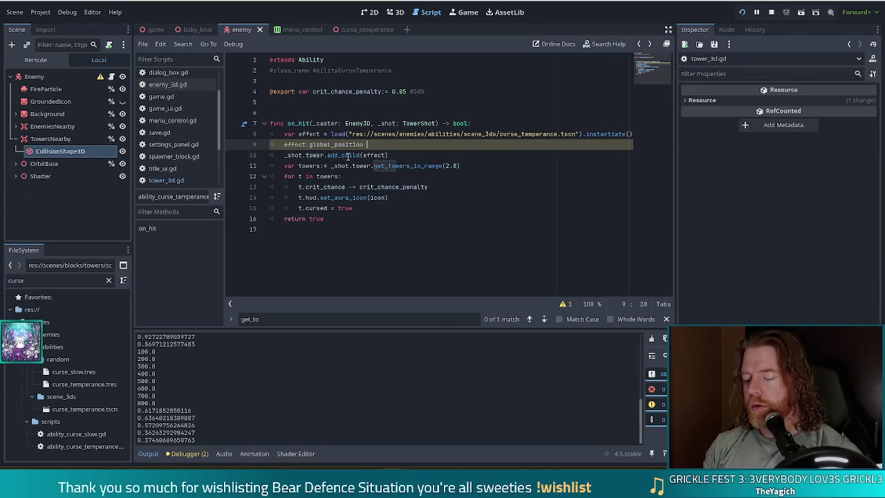
text(+= Vect)
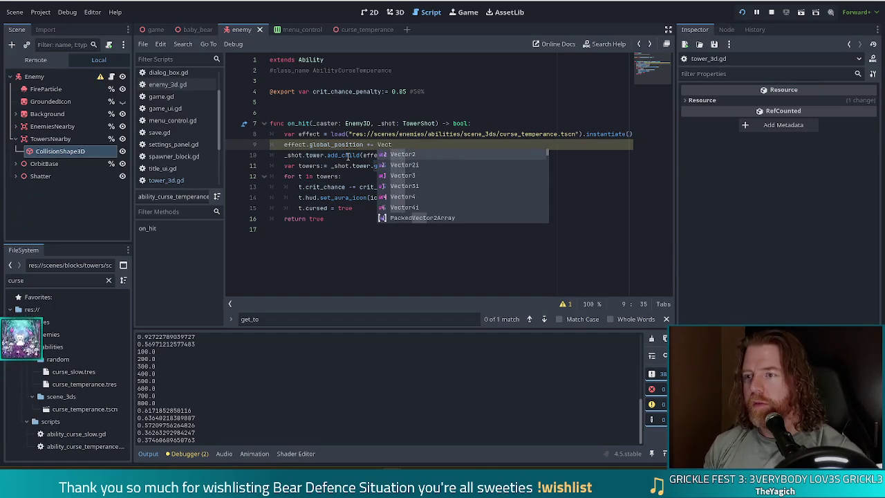
key(Return)
key(BackSpace)
key(BackSpace)
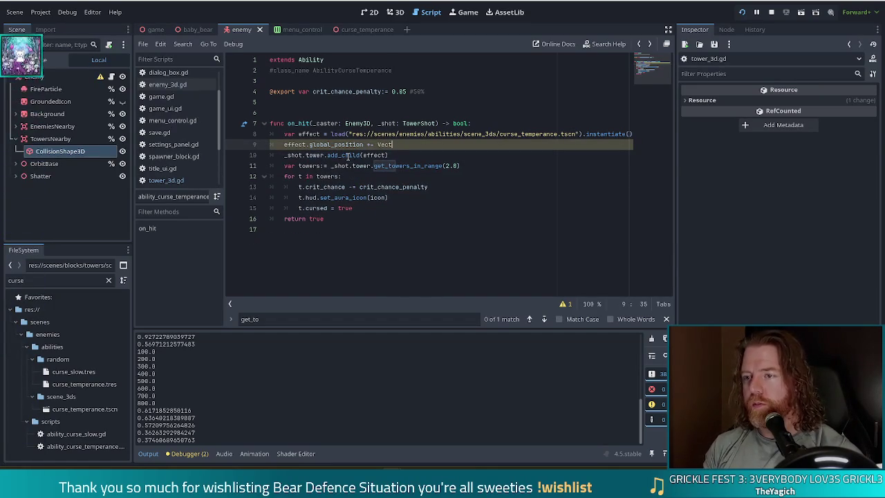
text(or3.UP)
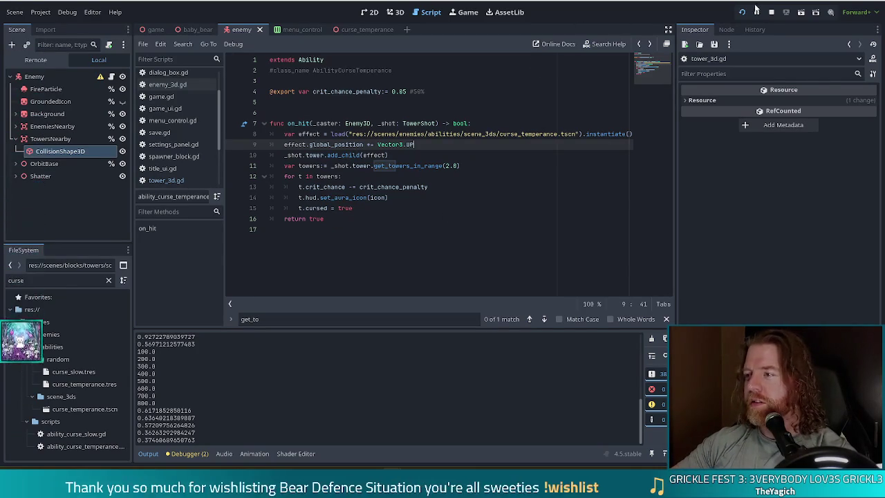
click(771, 11)
click(743, 12)
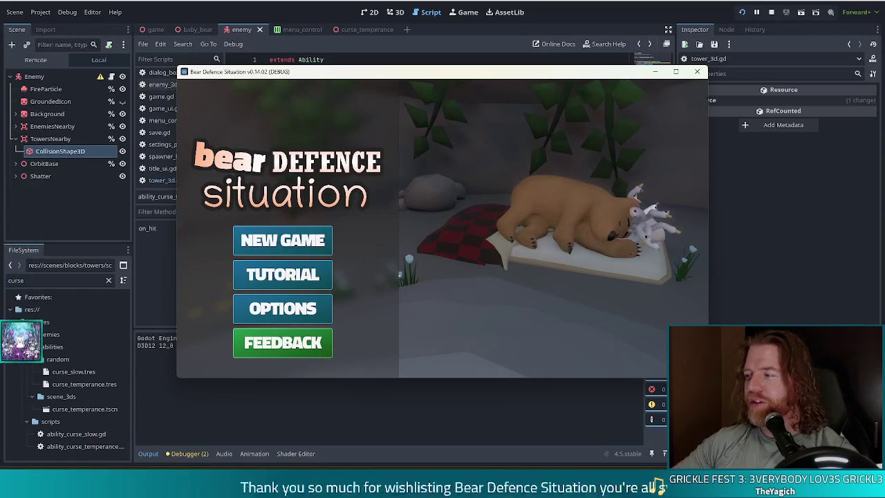
- Start a new game, set the ability to curse temperance via the console, and enter Level 1
click(290, 241)
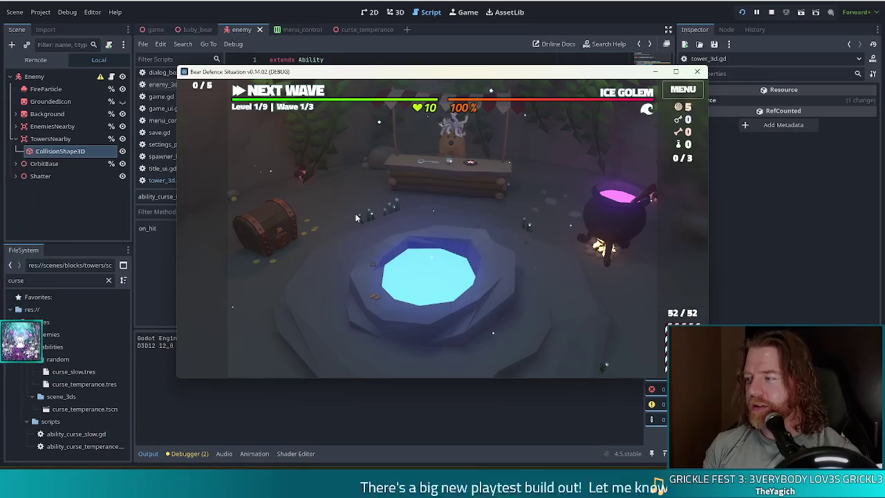
key(grave)
text(set )
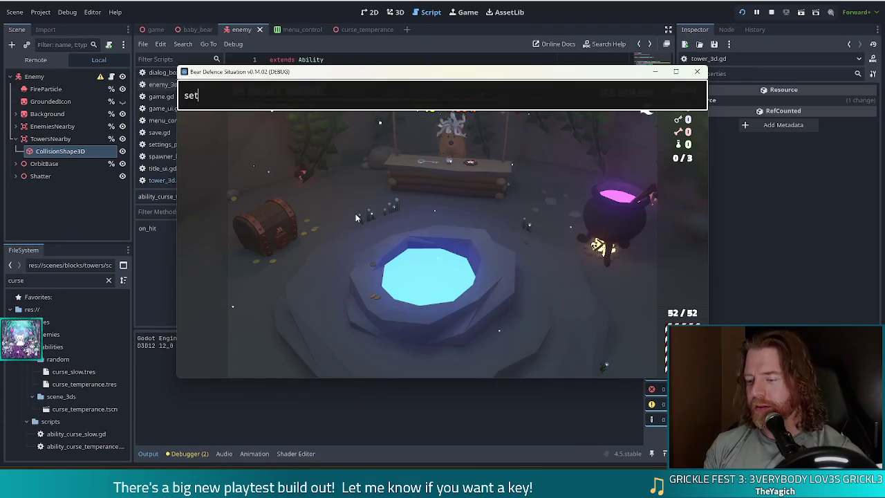
text(_ability)
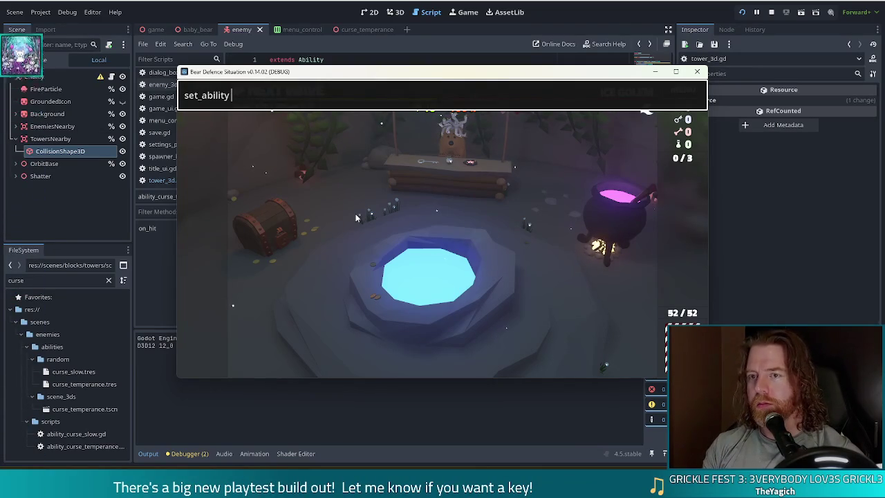
text(_temperance)
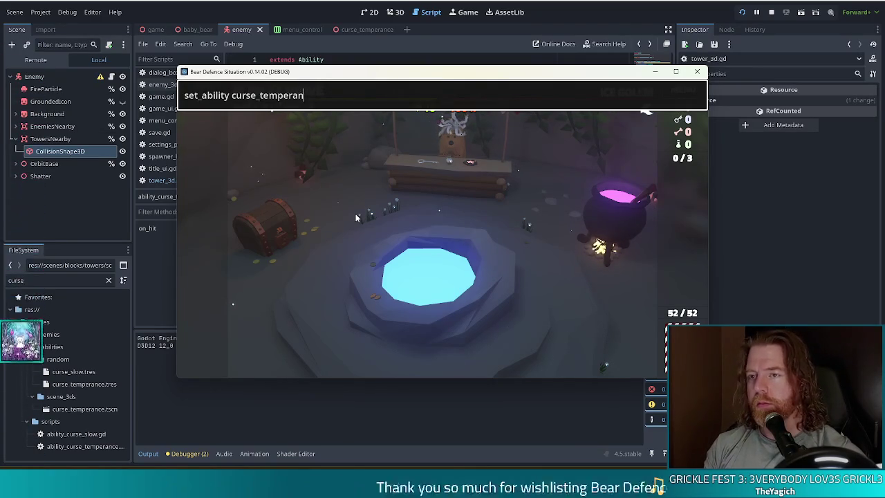
key(Return)
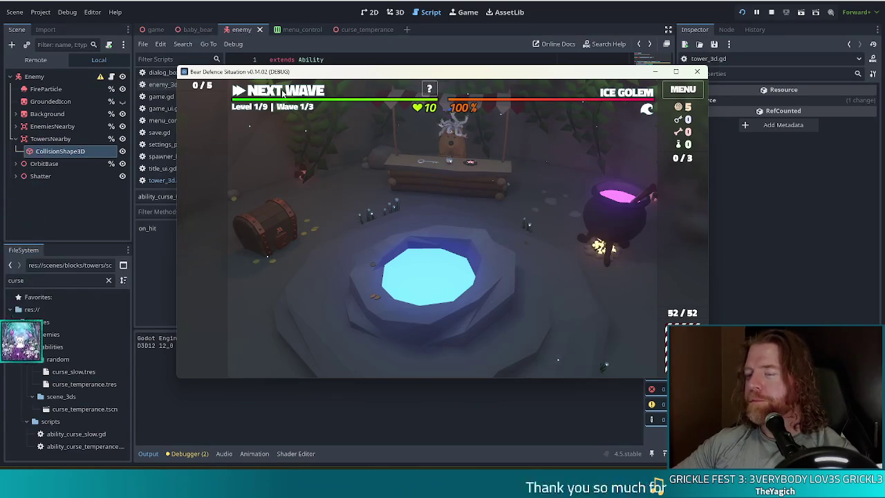
click(282, 95)
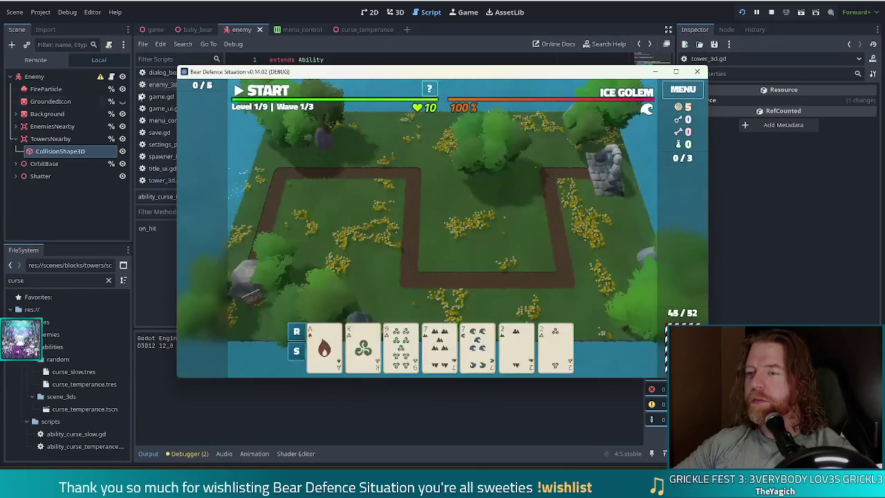
- Dismiss Wave Complete and build a ballista tower in the map centre using the 7 of Water card
mouse_move(631, 97)
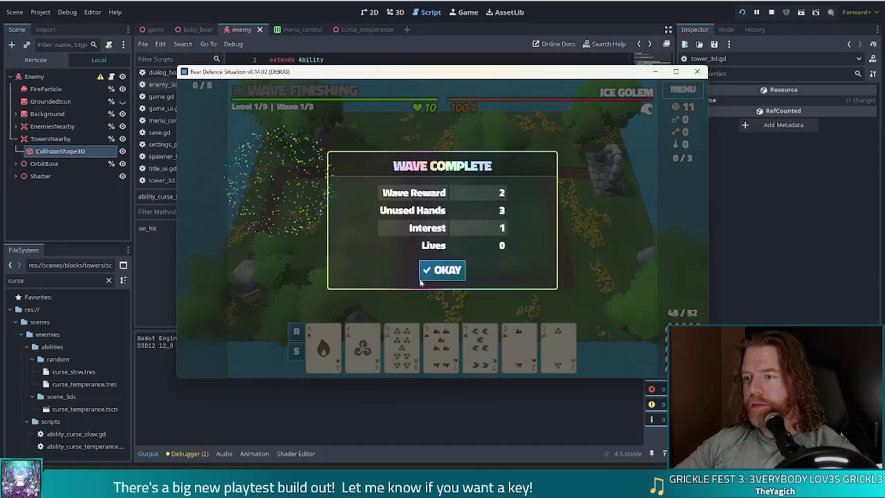
click(446, 269)
click(441, 345)
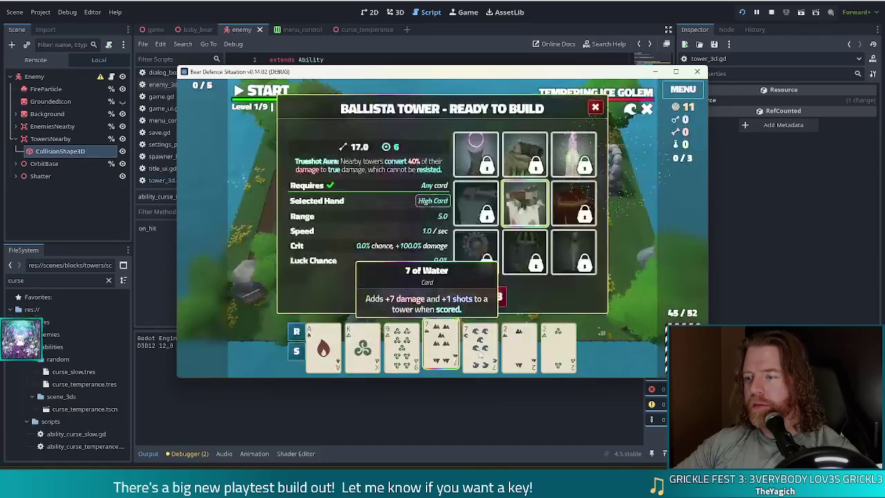
click(405, 297)
click(445, 247)
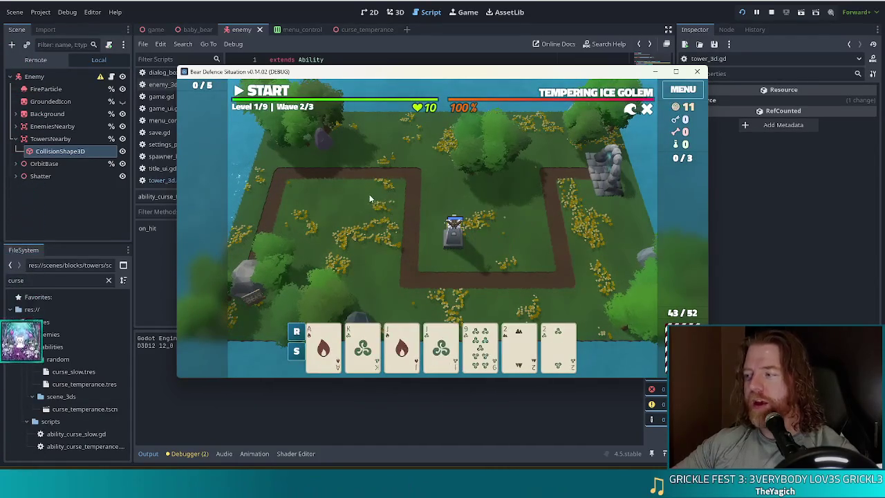
- Start the Tempering Ice Golem wave, pause it, and go back to the editor's debugger
click(268, 92)
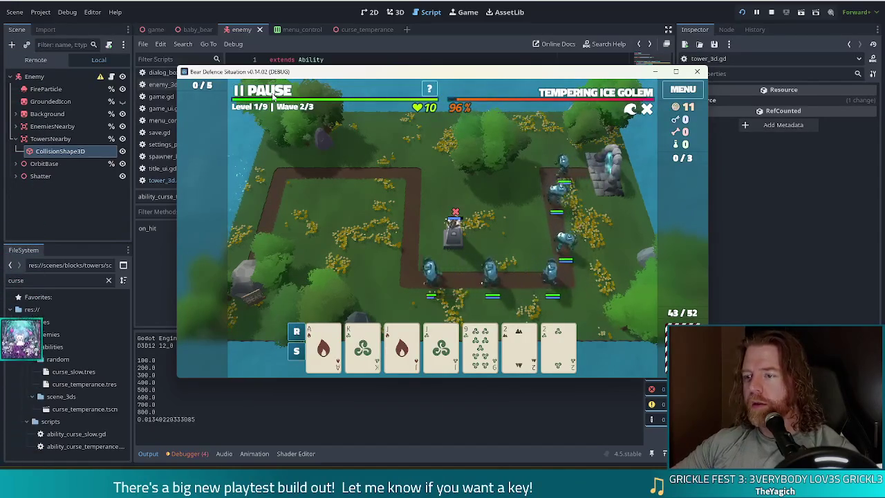
click(272, 97)
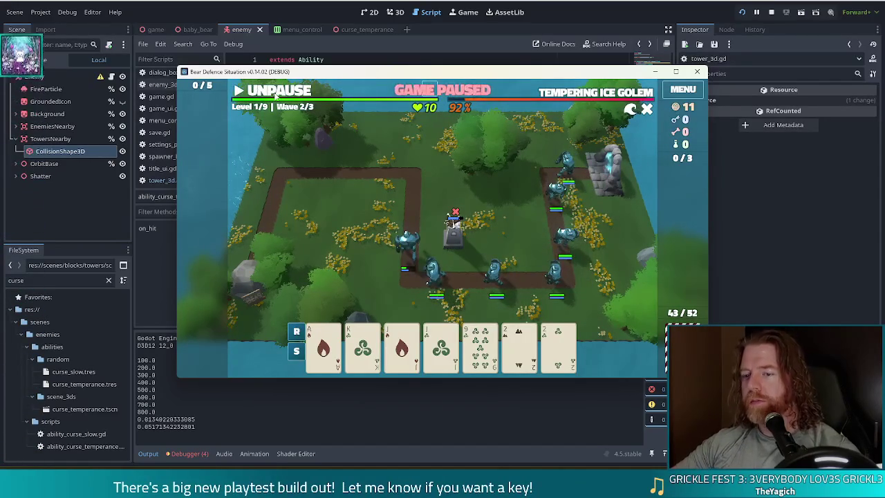
click(187, 456)
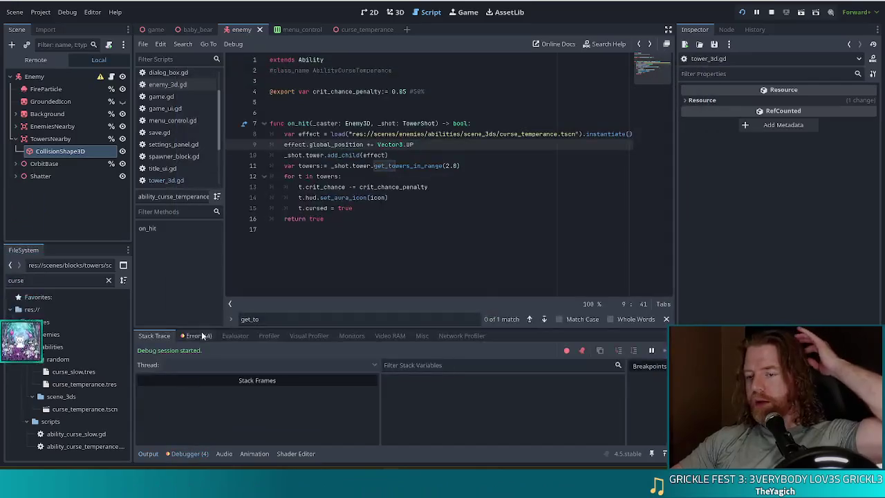
- Jump from the debugger errors to the script and move the Vector3.UP offset below add_child(effect)
click(199, 336)
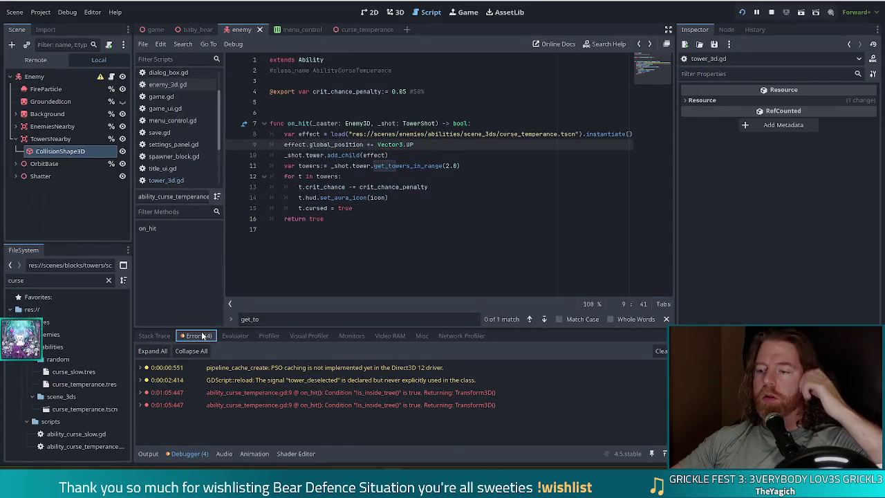
click(373, 394)
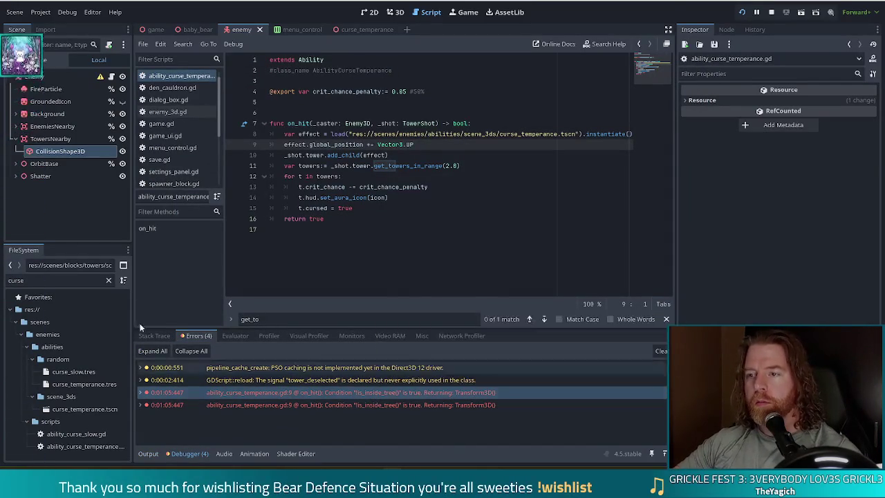
click(478, 145)
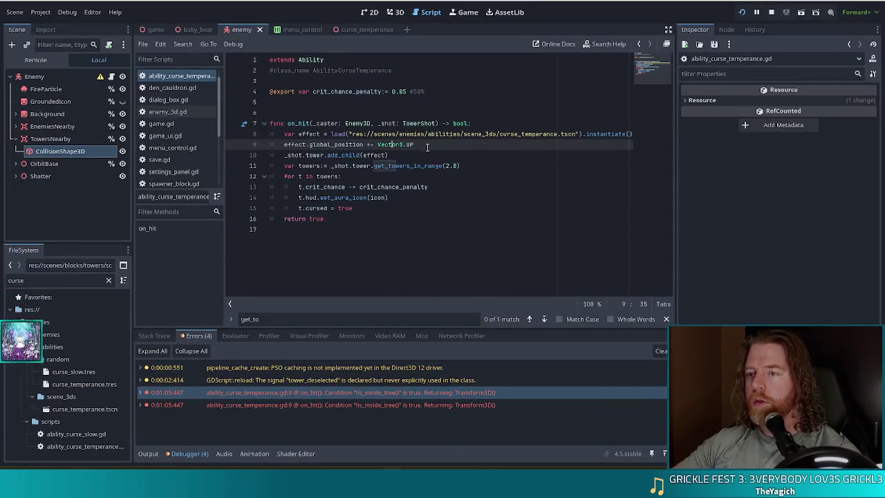
drag(550, 146, 314, 145)
click(284, 154)
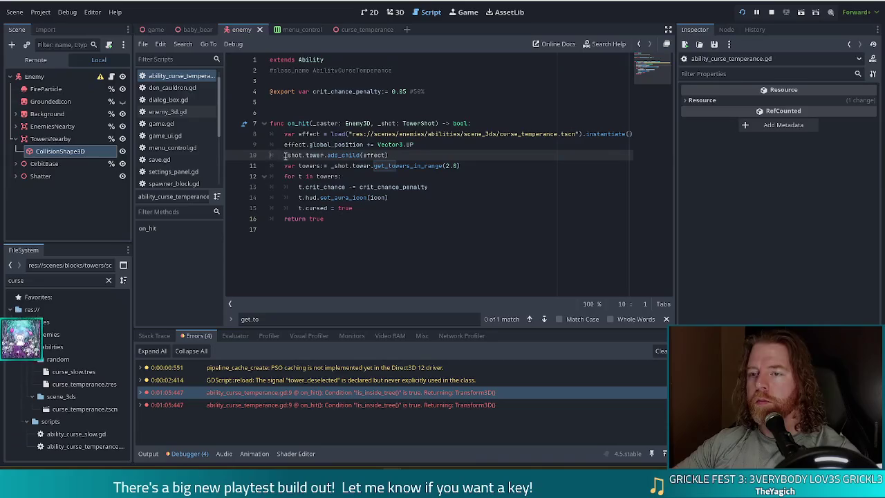
key(shift+Up)
key(ctrl+c)
key(BackSpace)
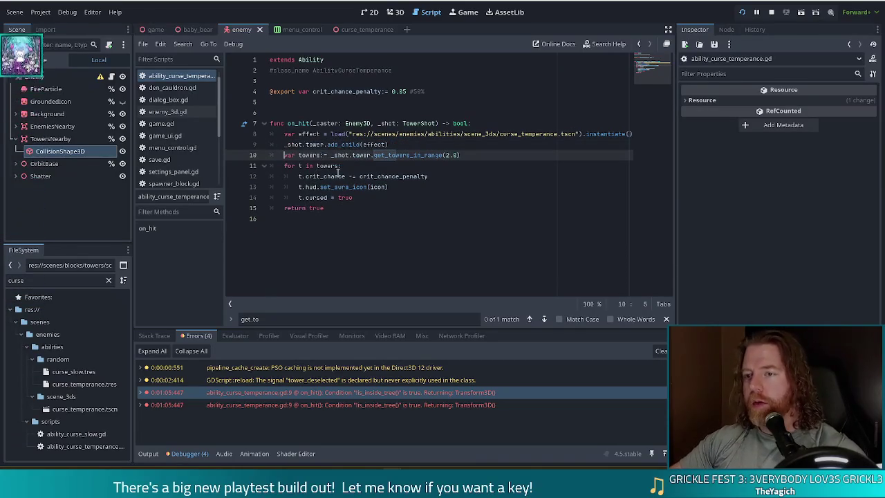
key(ctrl+v)
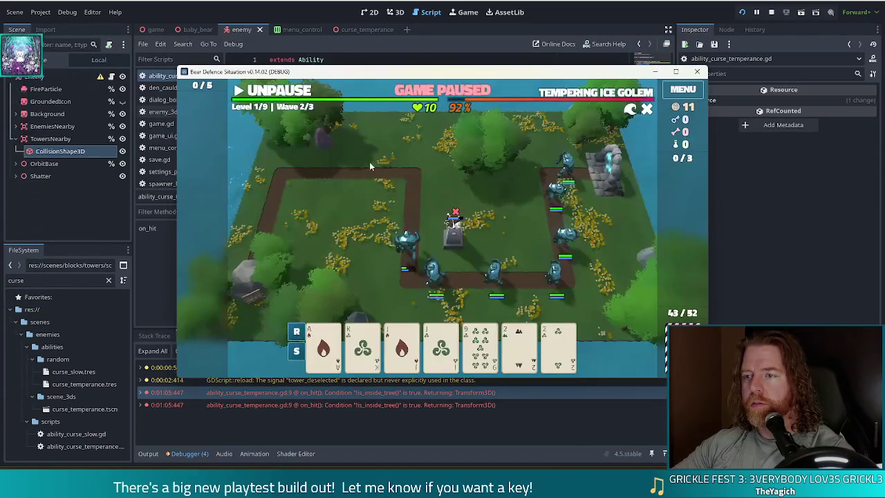
- Unpause the test game, pause and resume it to watch the curse effect, then close it
click(286, 94)
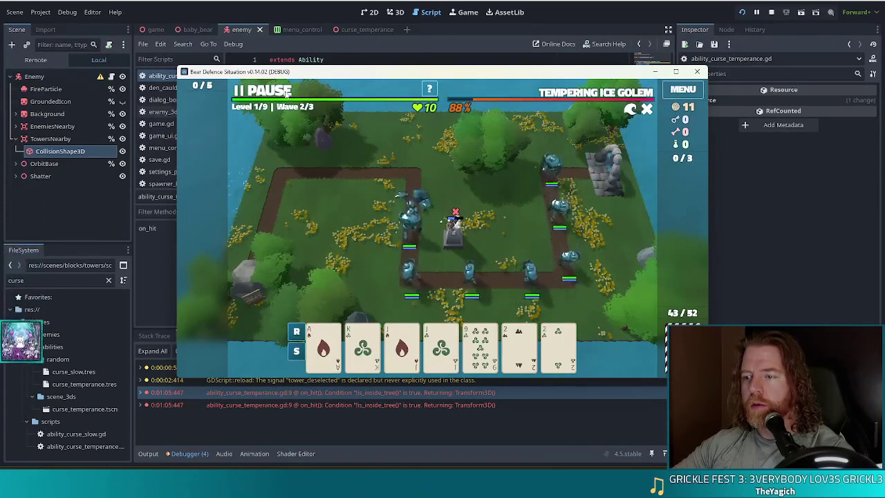
click(285, 93)
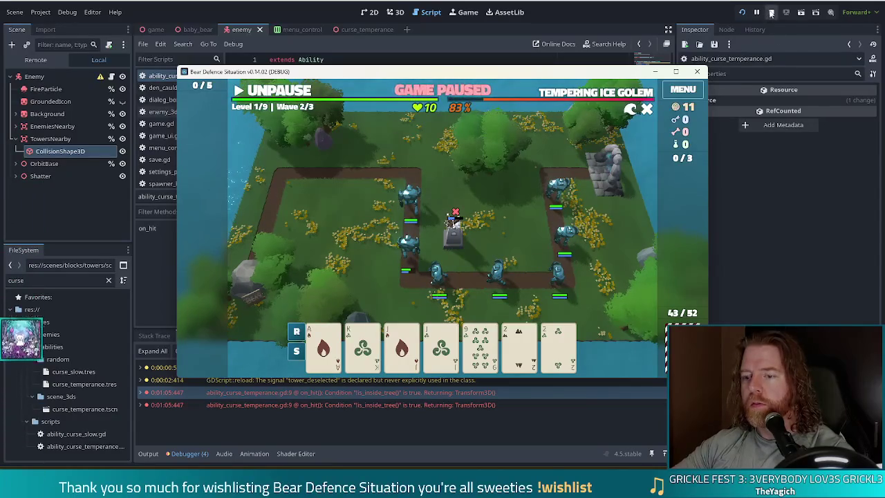
click(275, 91)
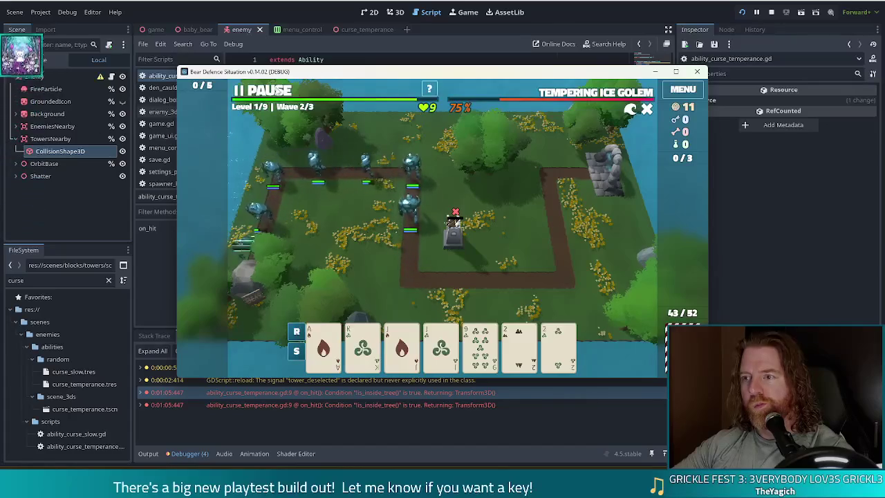
click(771, 11)
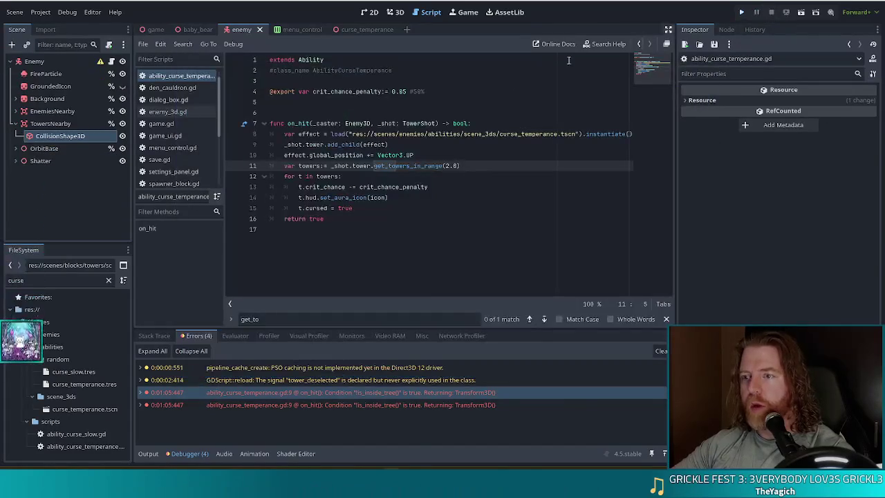
- Preview the curse_temperance AnimationPlayer's 'show' animation, then return to line 10 of the ability script
click(367, 12)
click(395, 12)
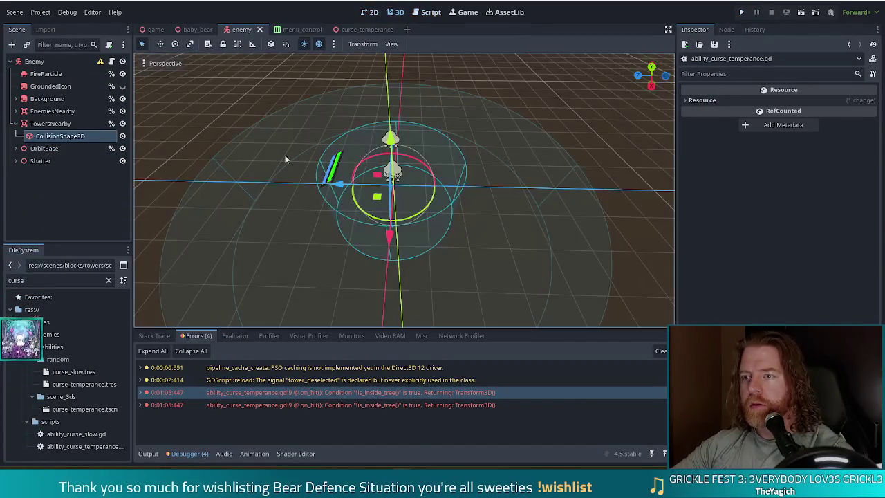
click(365, 29)
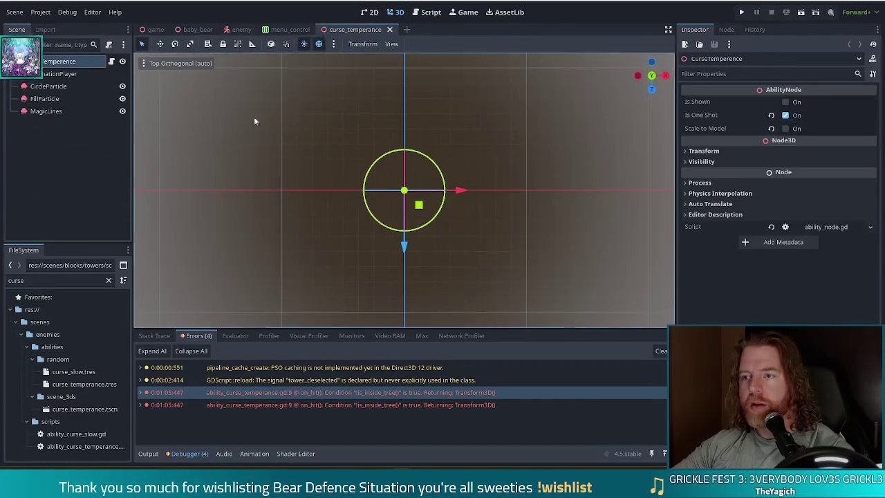
click(68, 75)
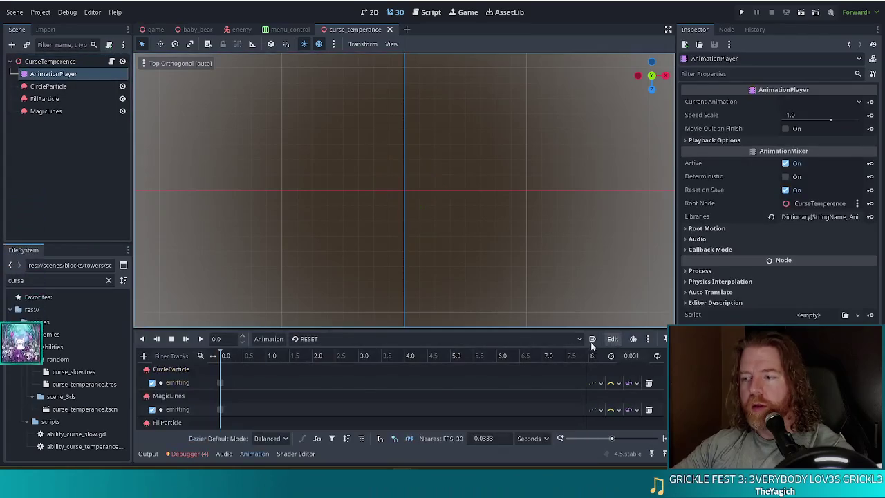
click(333, 338)
click(315, 389)
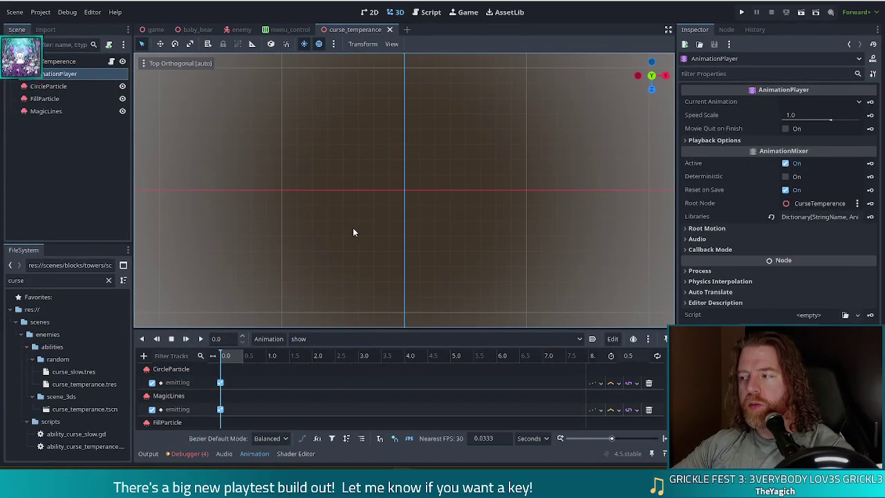
click(428, 12)
click(469, 156)
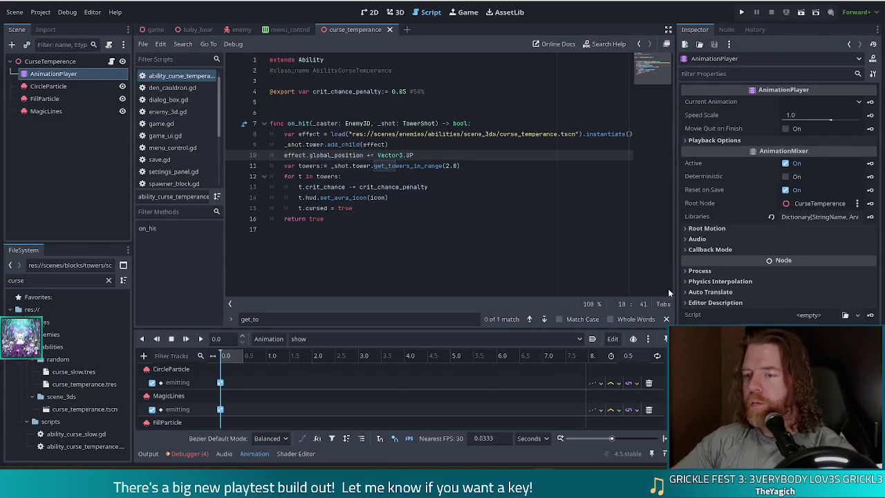
click(493, 176)
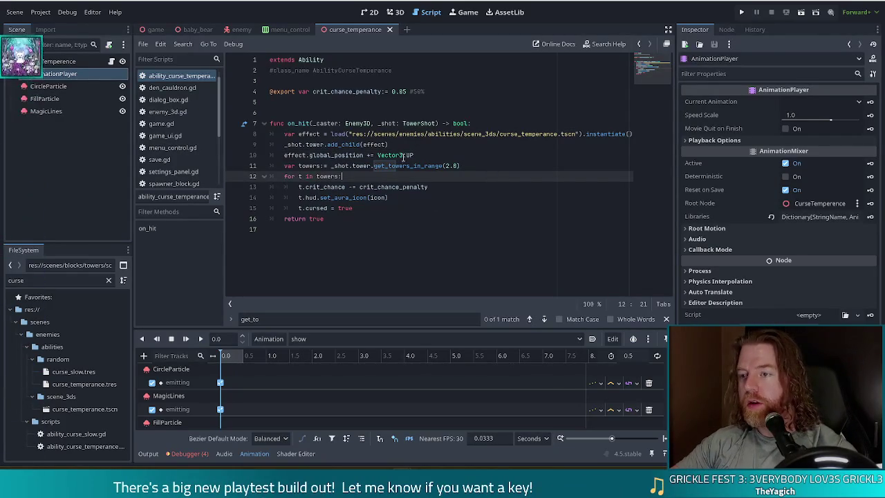
- Add line 11 effect.get_node("AnimationPlayer") after the offset line, removing the $ prefix
click(443, 158)
key(Return)
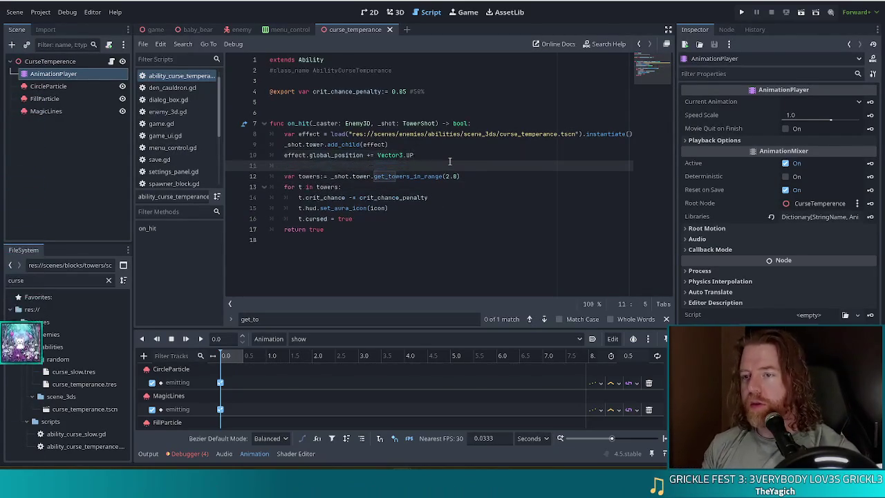
text(effect.get)
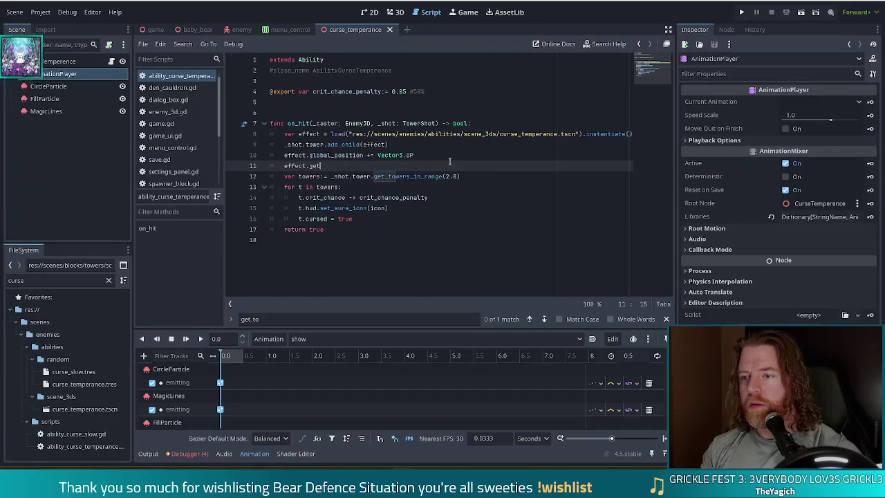
text(_node()
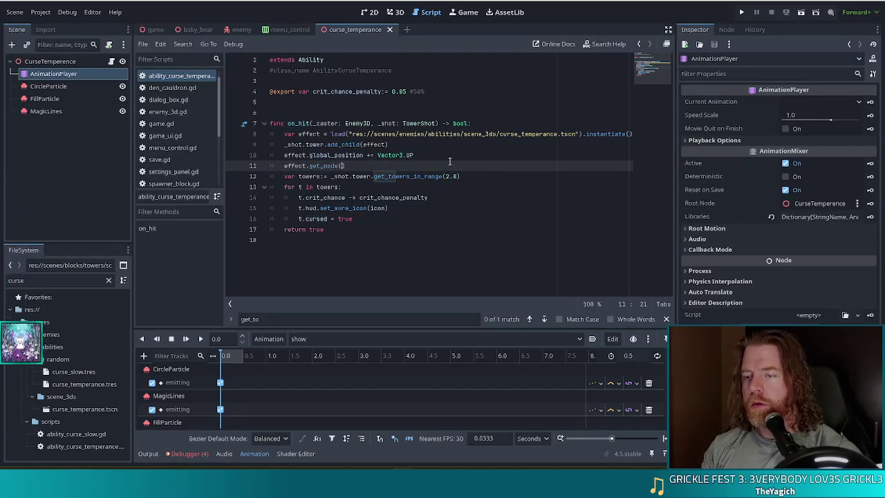
text("$)
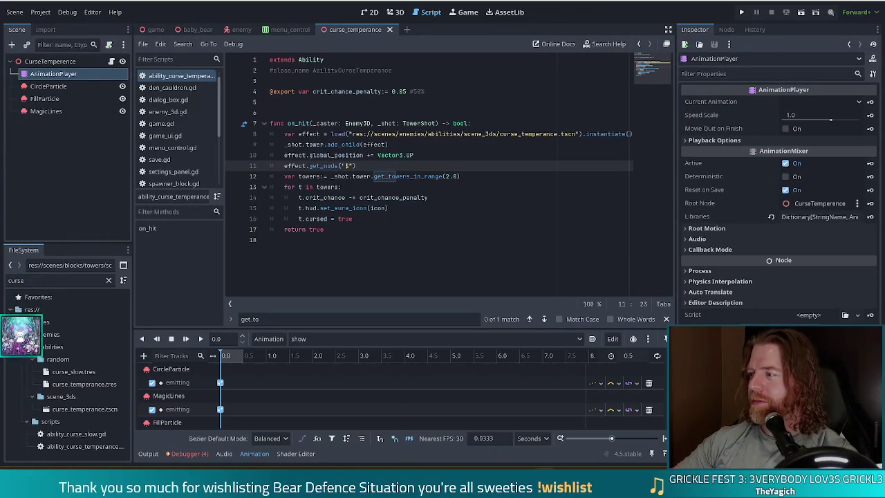
click(346, 166)
key(Right)
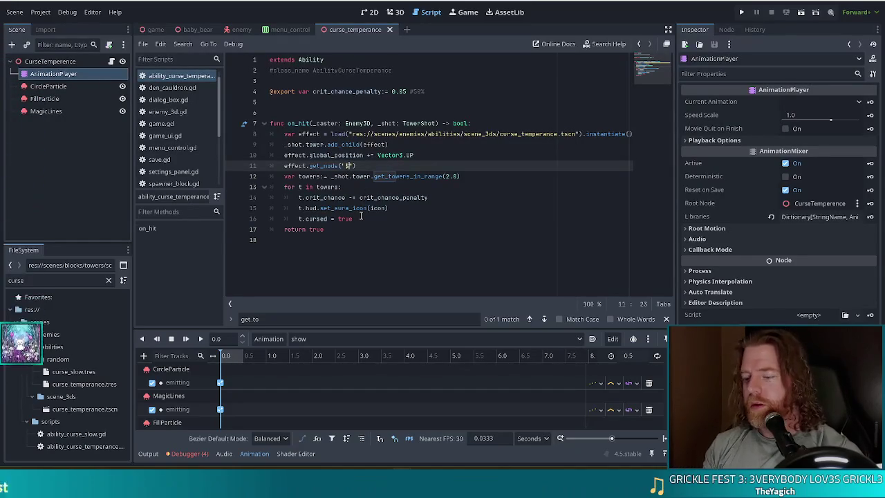
text(AnimationPlayer)
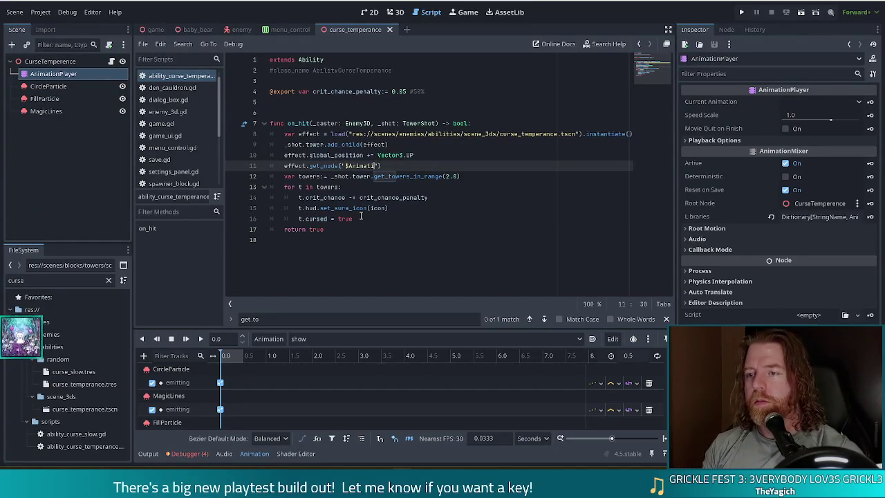
click(347, 166)
key(BackSpace)
click(326, 166)
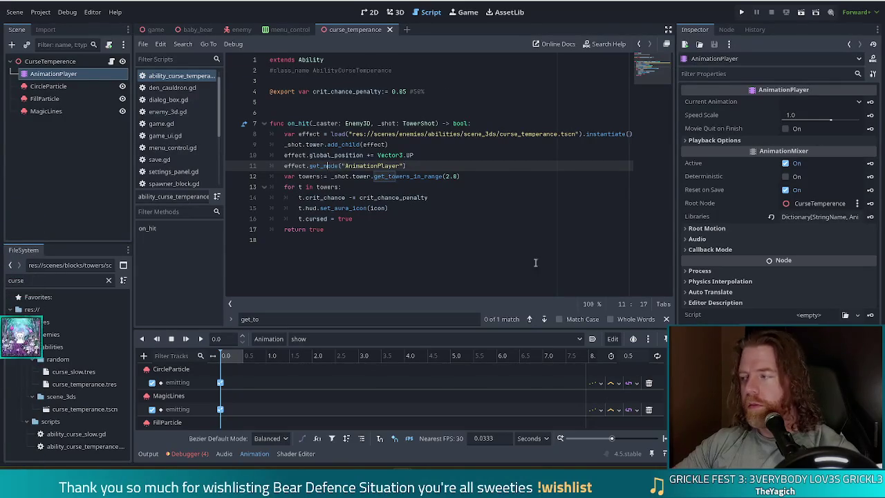
click(344, 166)
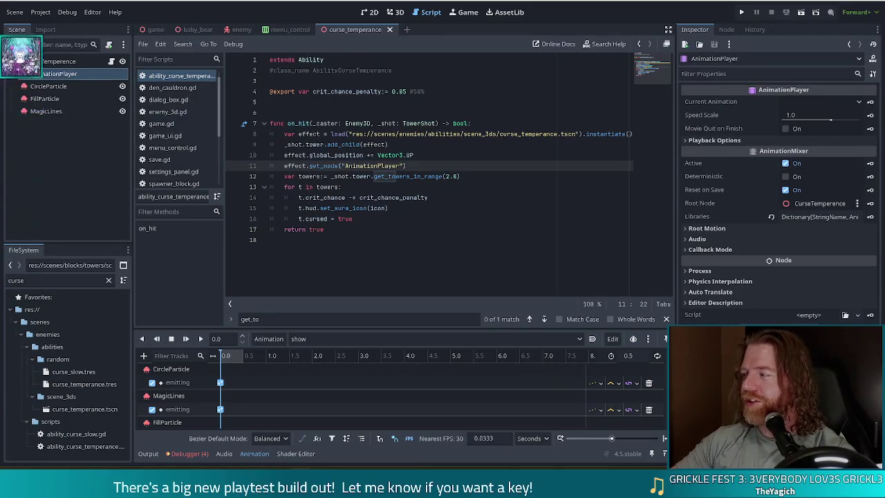
- Look at a game image in the browser, then return to the end of the get_node line
key(alt+Tab)
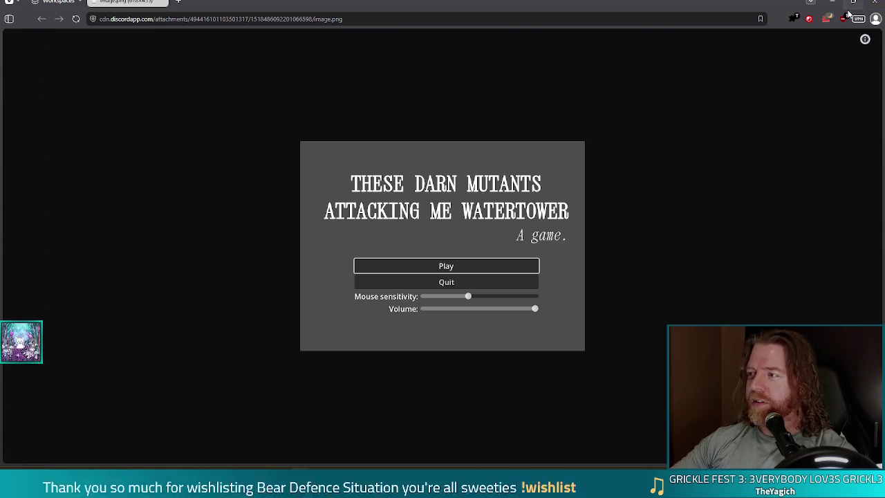
click(865, 4)
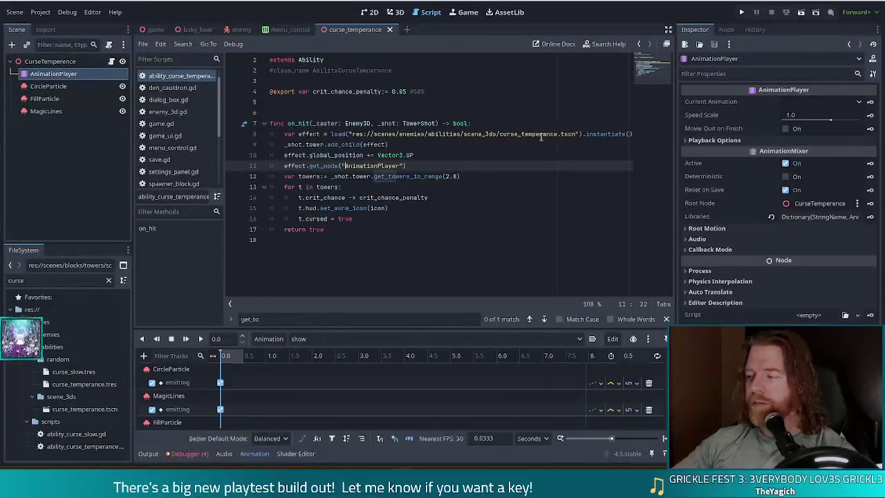
mouse_move(541, 136)
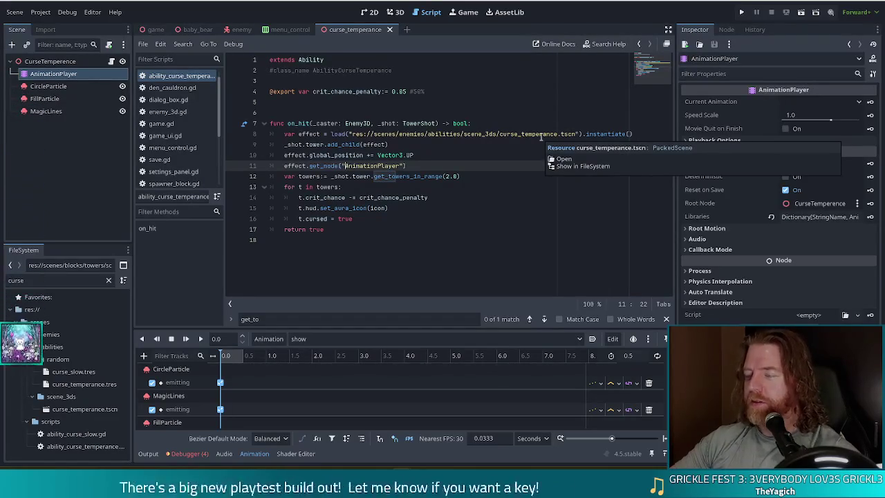
click(421, 161)
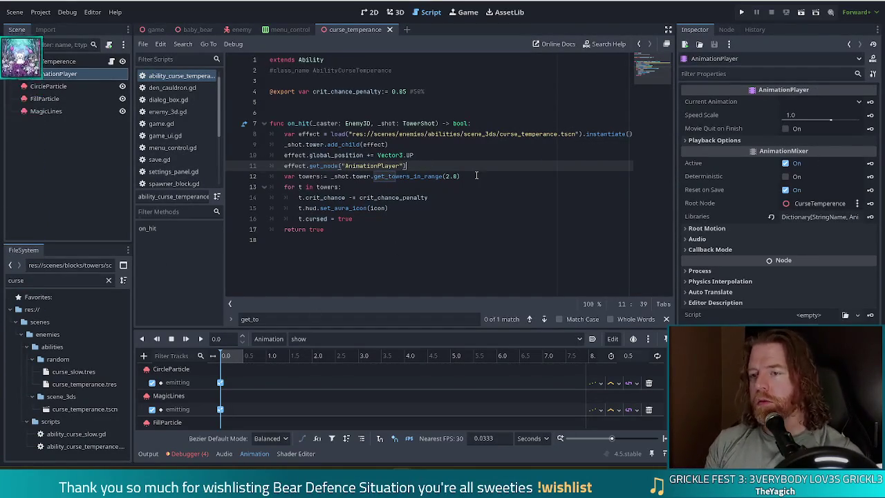
- Append .play("show") to the get_node line and launch the game for a test run
text(.play)
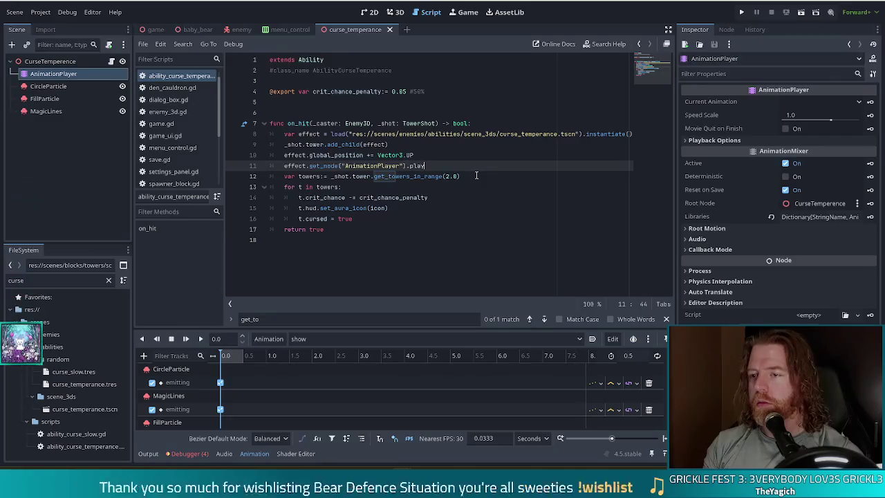
text(("show)
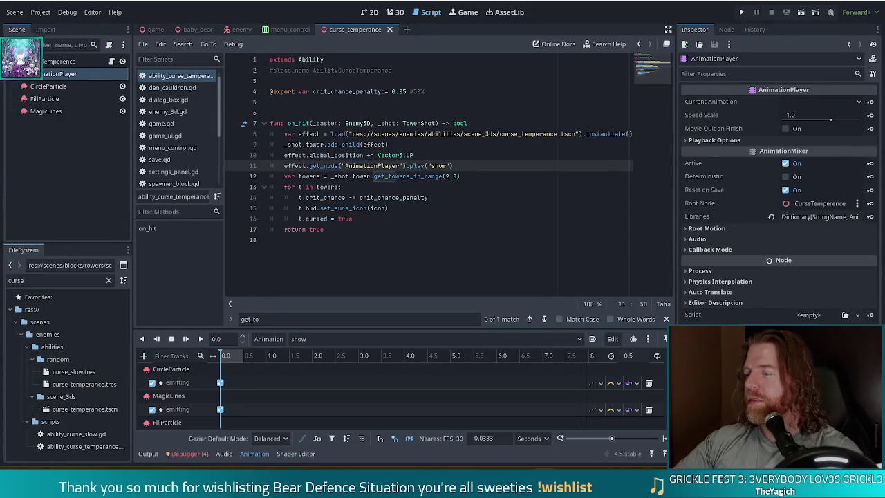
click(490, 175)
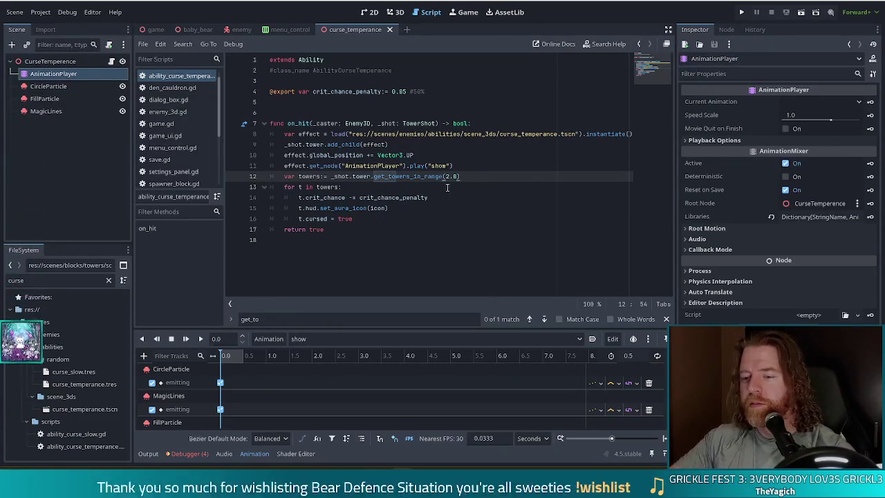
click(476, 166)
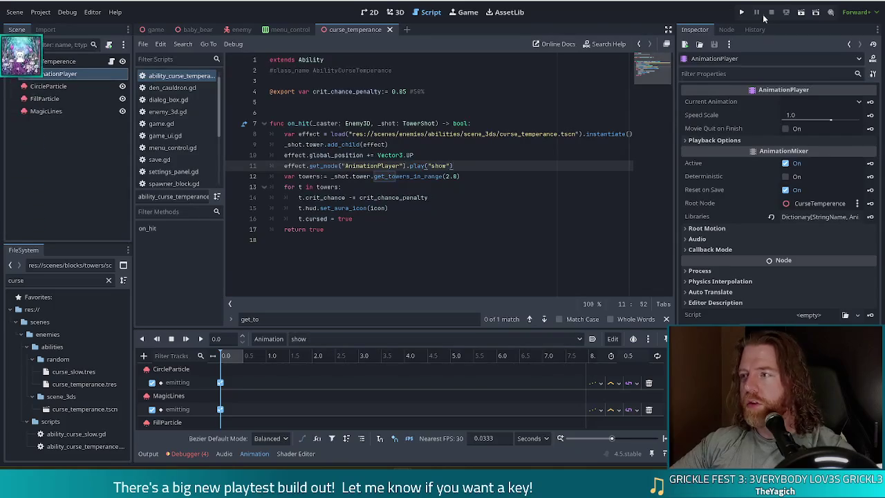
click(742, 13)
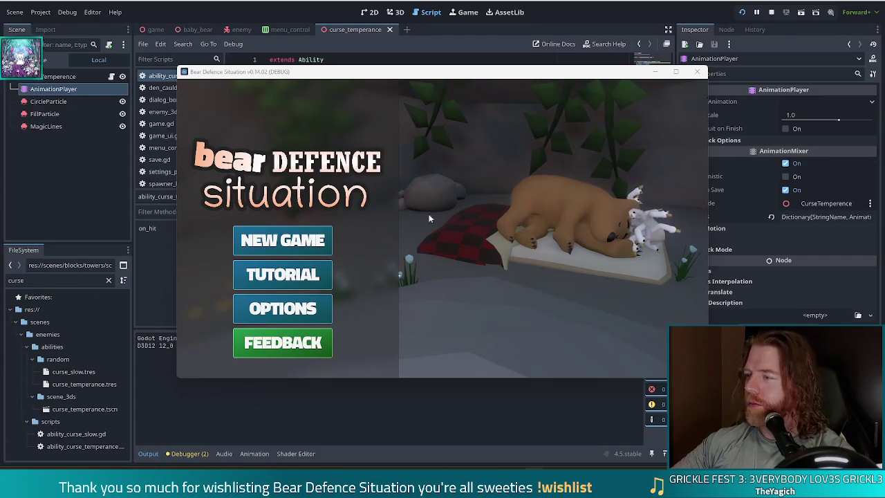
- Start a New Game and grant the curse_temperance ability with the console command set_ability curse_temperance
click(291, 243)
key(grave)
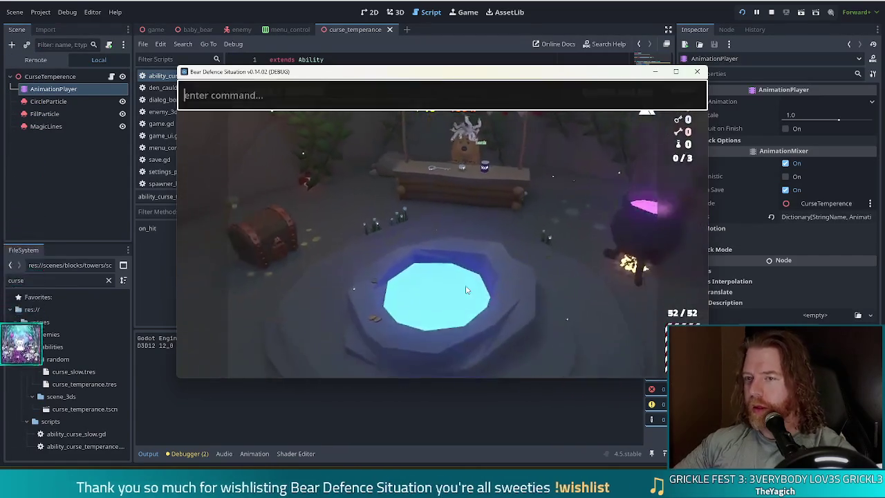
text(set_ability curse_t)
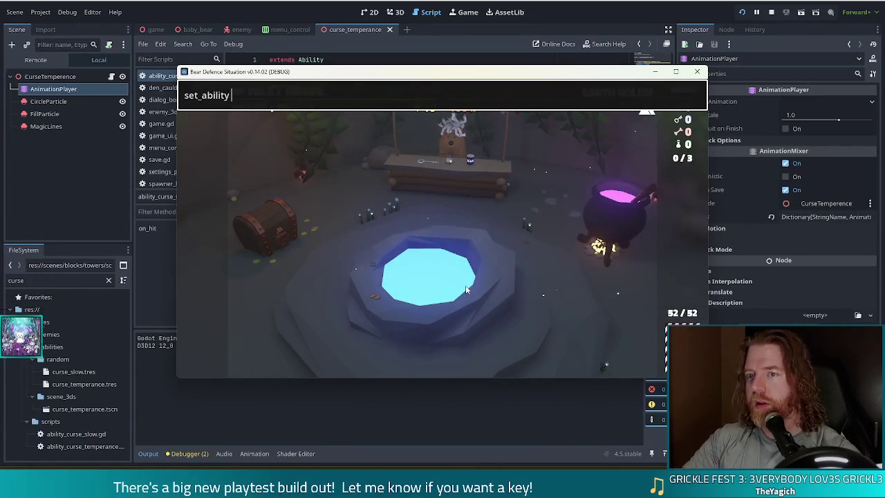
text(emperance)
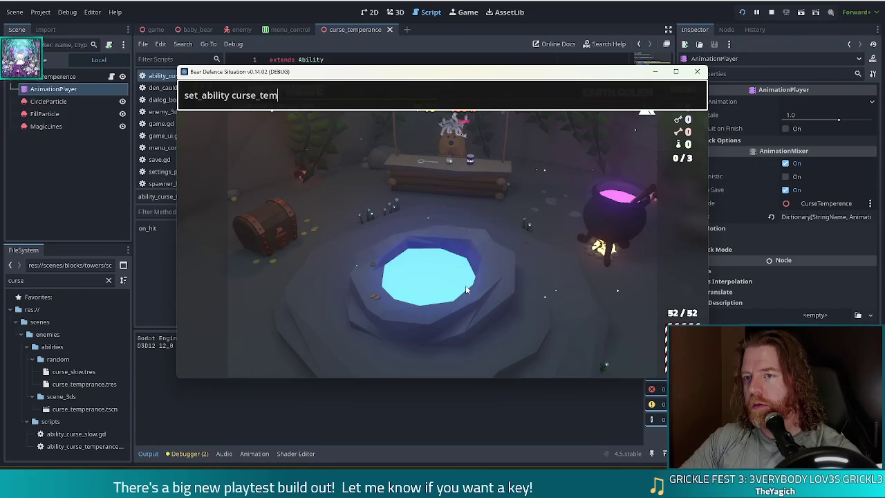
key(Return)
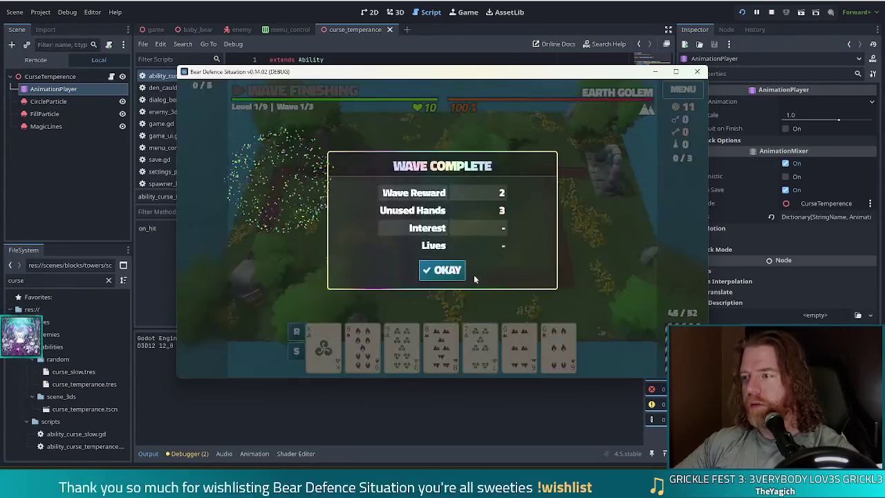
- Build a ballista in the field's centre, pause and resume the wave, then stop the run
click(446, 267)
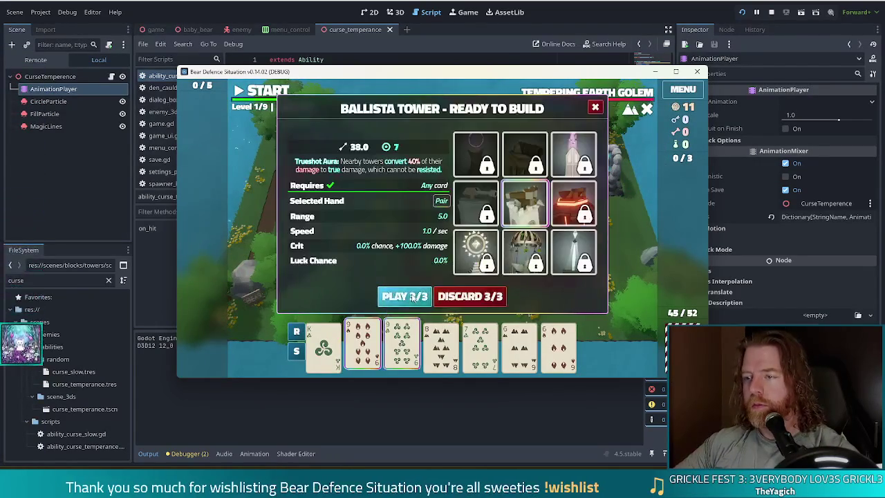
click(405, 296)
click(452, 247)
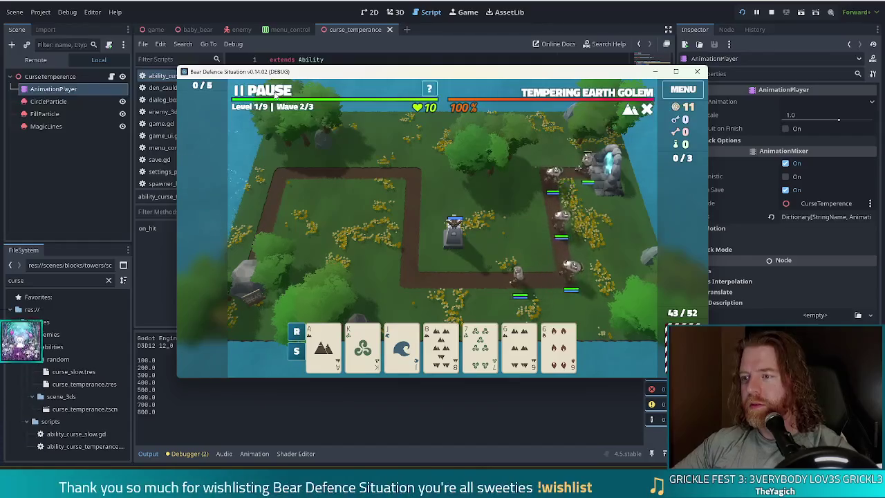
click(276, 93)
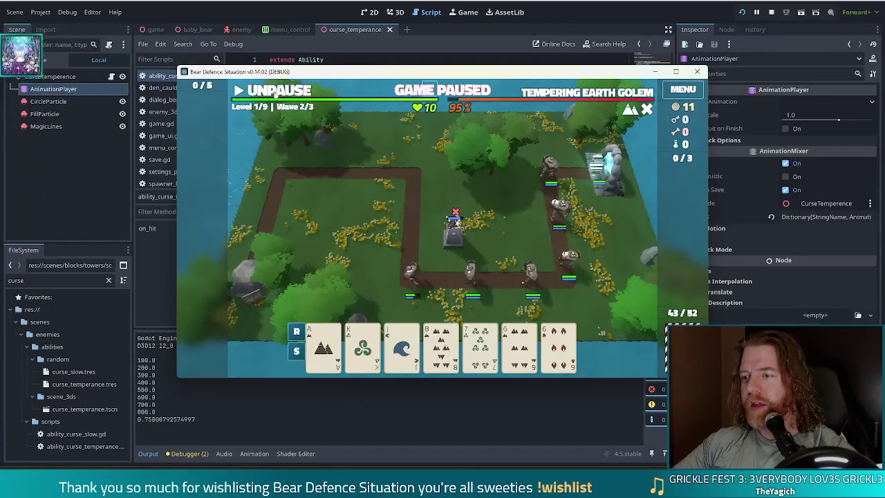
click(275, 93)
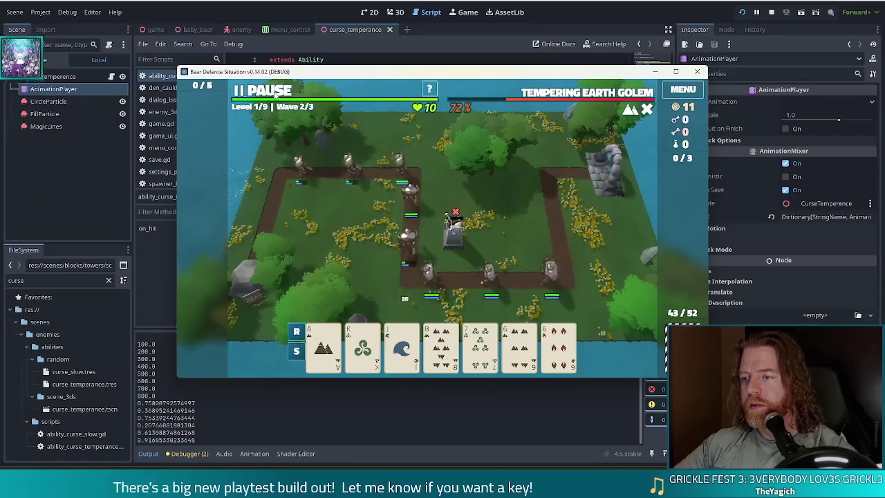
click(770, 13)
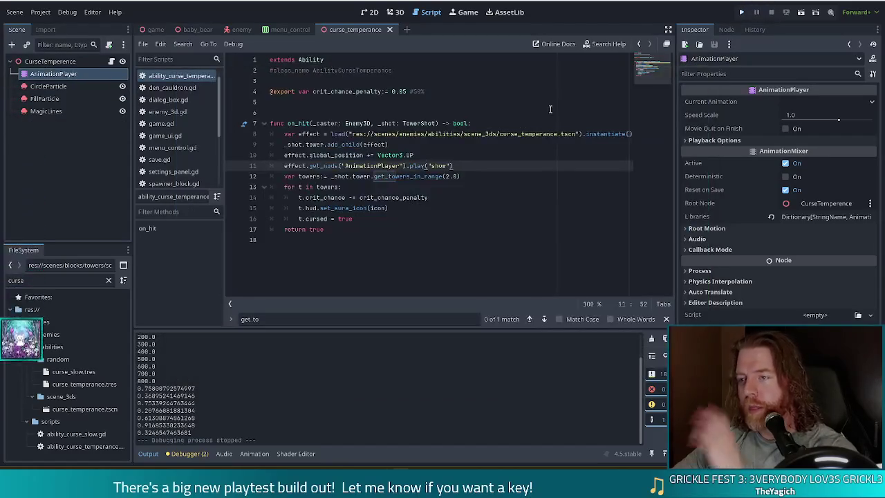
- Relaunch the project, start a New Game, and type set_ability into the game's console
click(741, 12)
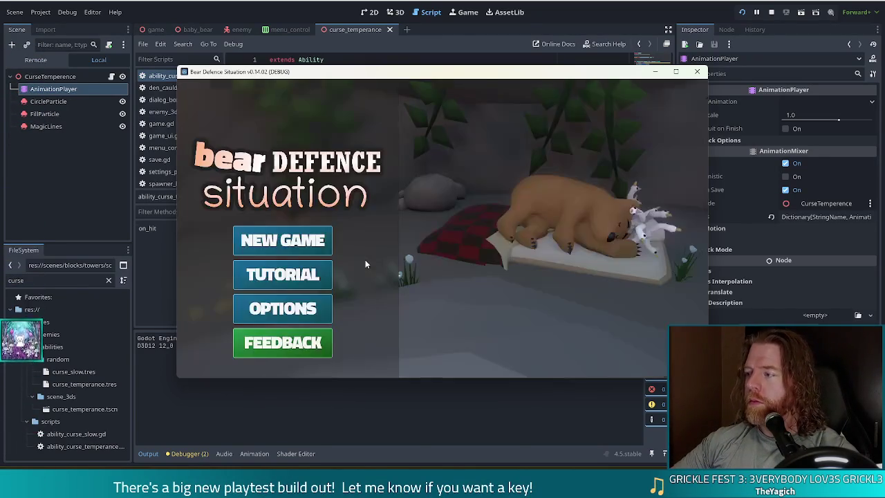
click(298, 242)
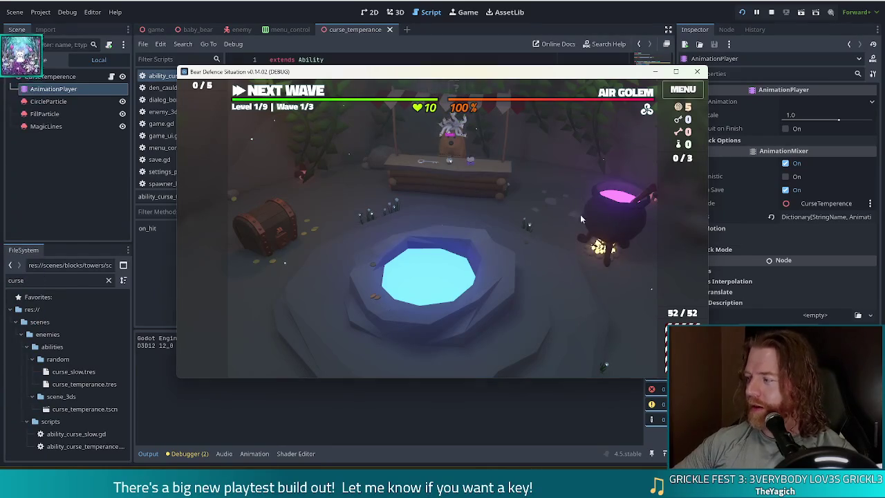
key(grave)
text(set_ability)
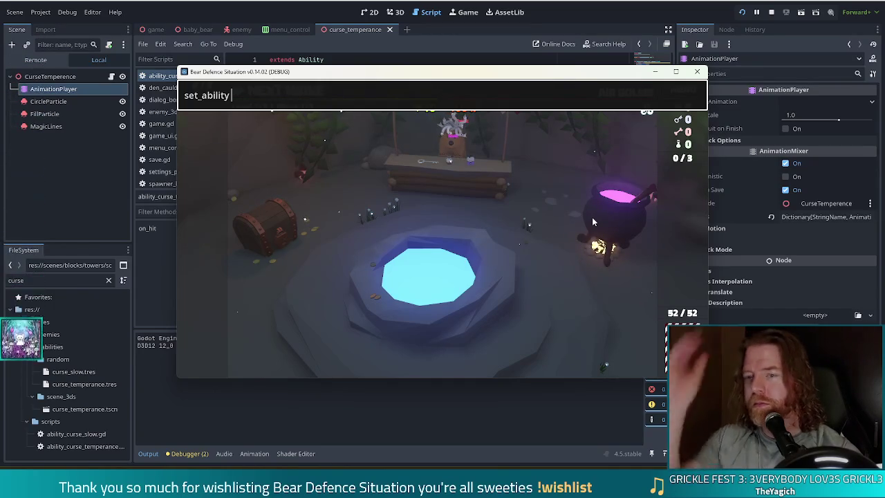
- Finish the set_ability curse_temperance command, enter the grass level and advance to wave 2
text(curse_temperance)
key(Return)
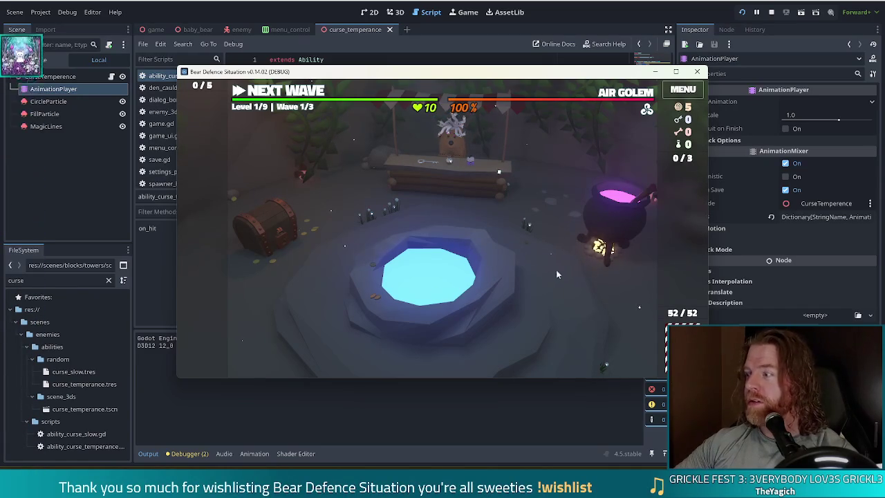
click(442, 273)
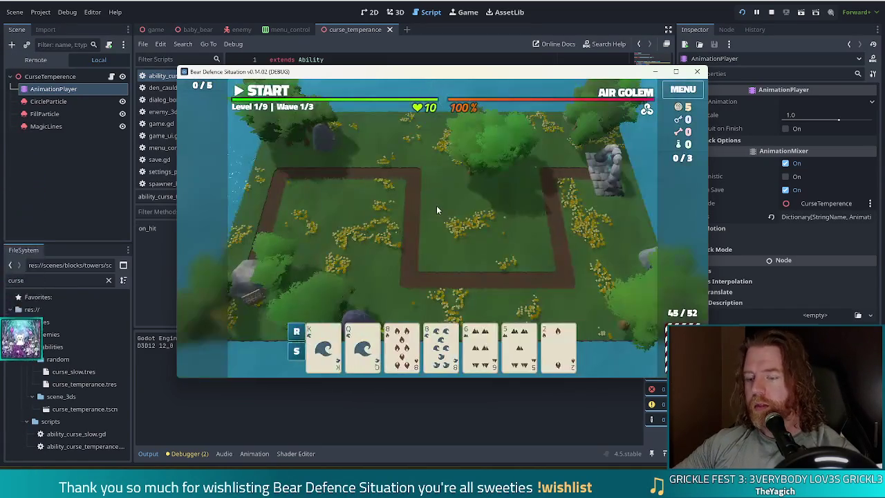
click(448, 273)
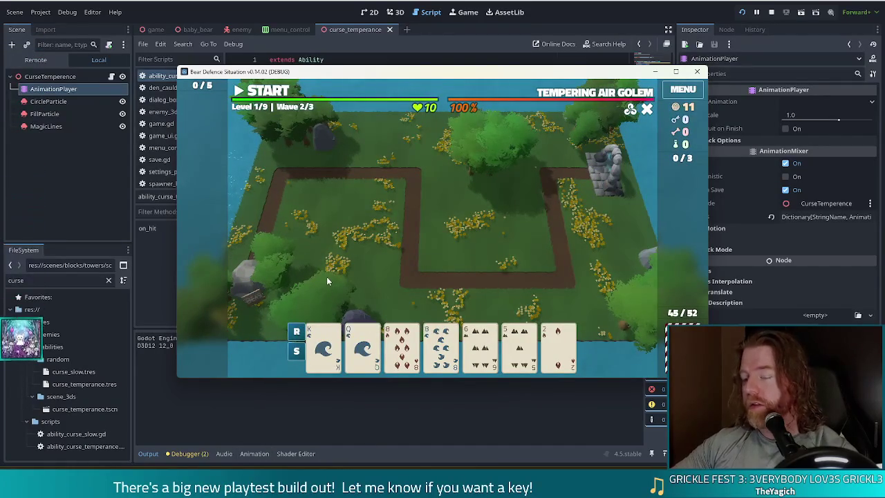
- Place three ballista towers in the field's centre, then start wave 2 and pause it
click(462, 308)
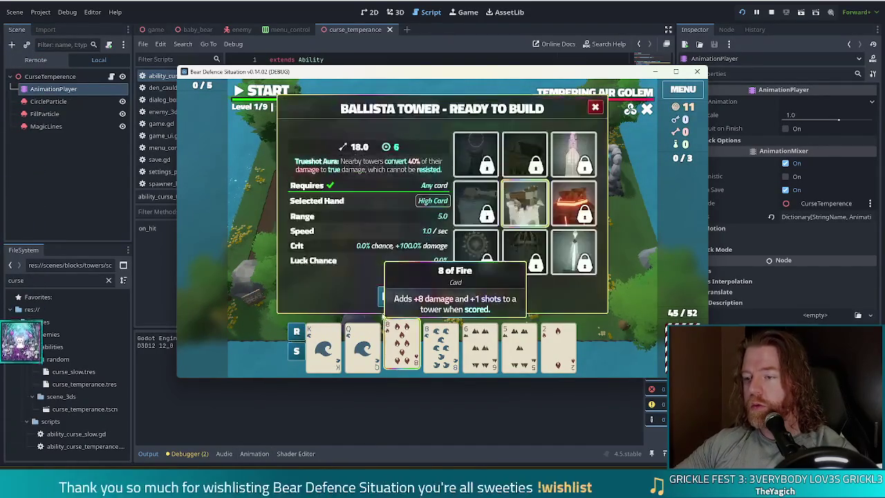
click(404, 297)
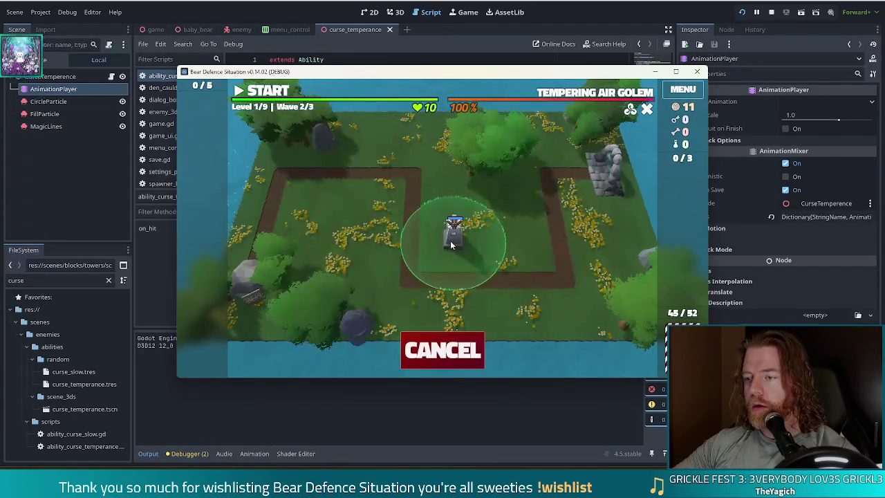
click(452, 242)
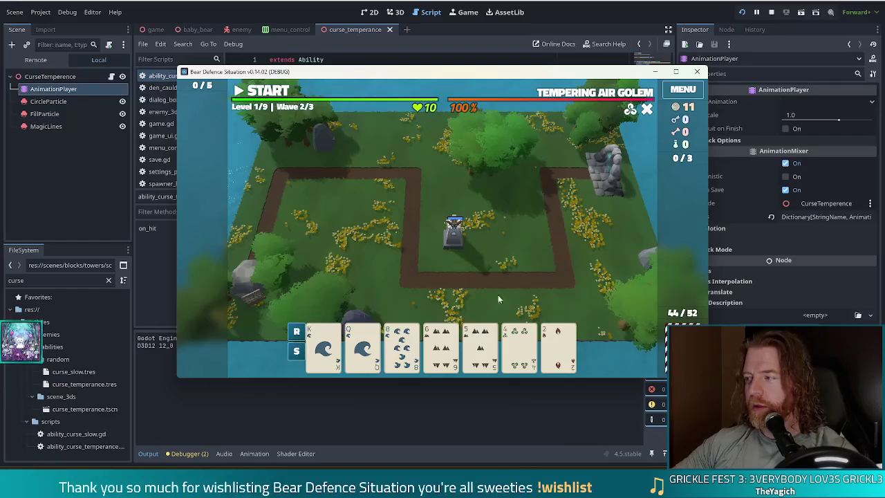
click(557, 345)
click(405, 297)
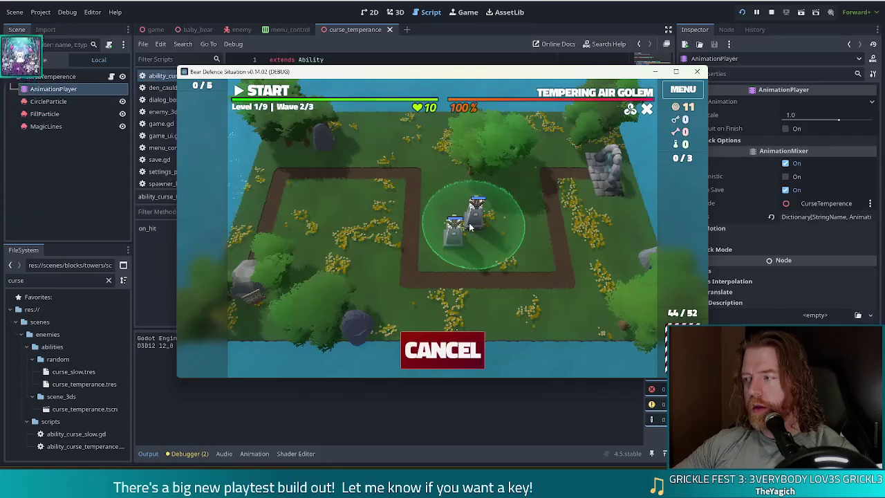
click(469, 226)
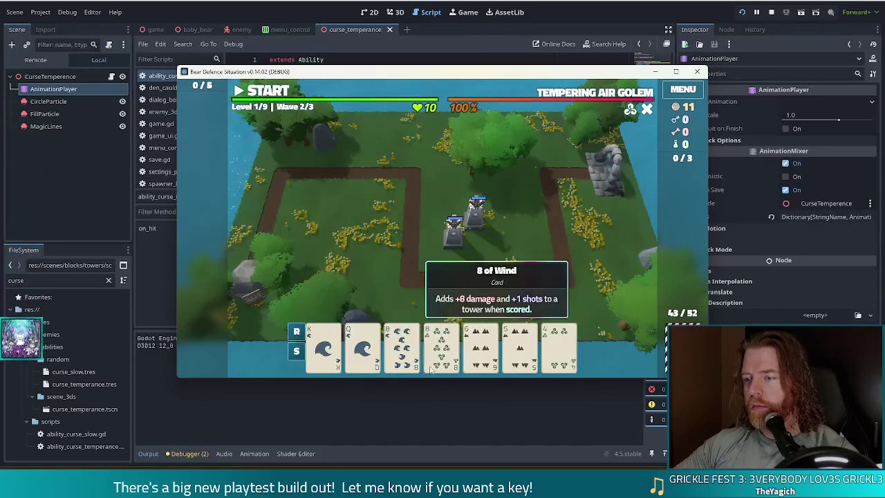
click(458, 219)
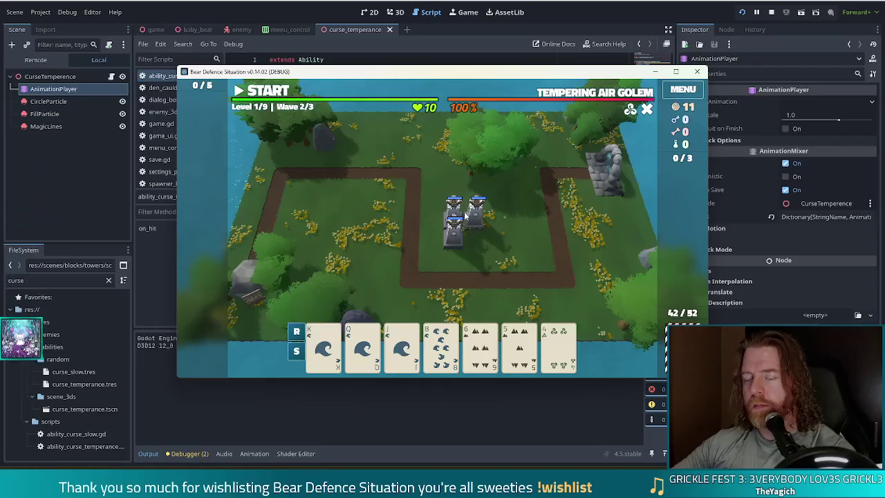
click(264, 94)
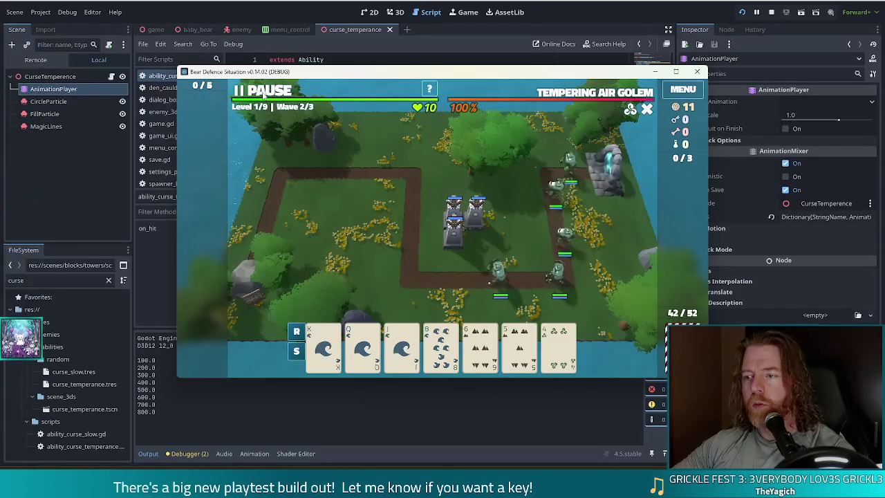
click(264, 94)
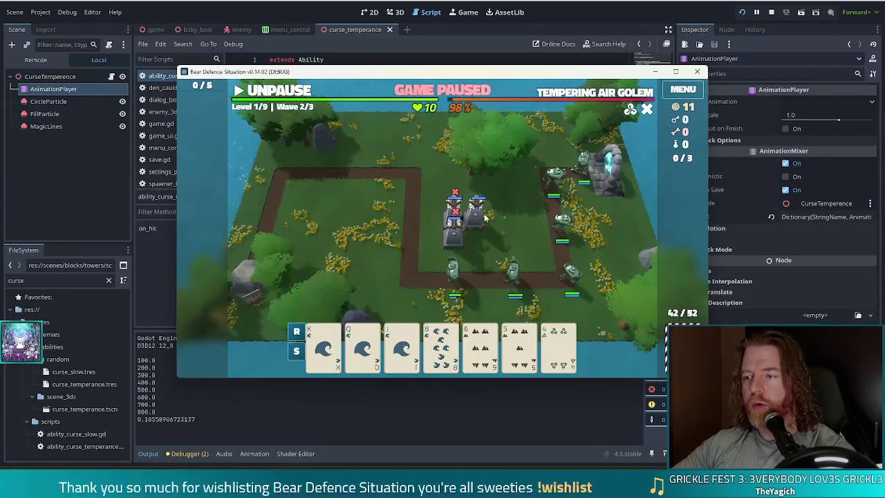
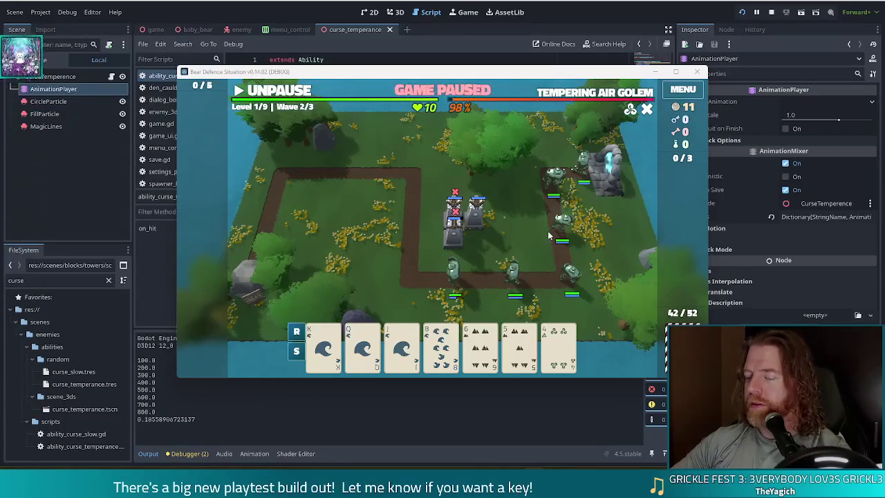
- Resume the paused wave 2 and check the Ballista Tower's stats mid-wave
click(293, 90)
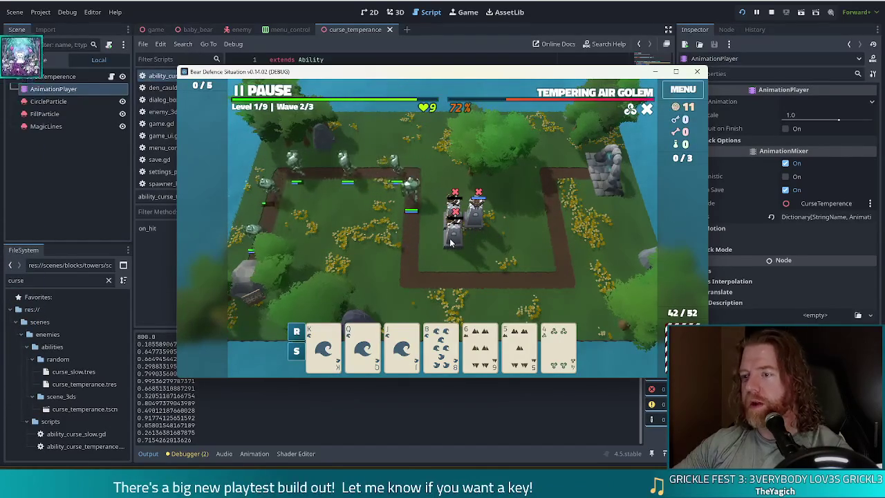
click(449, 242)
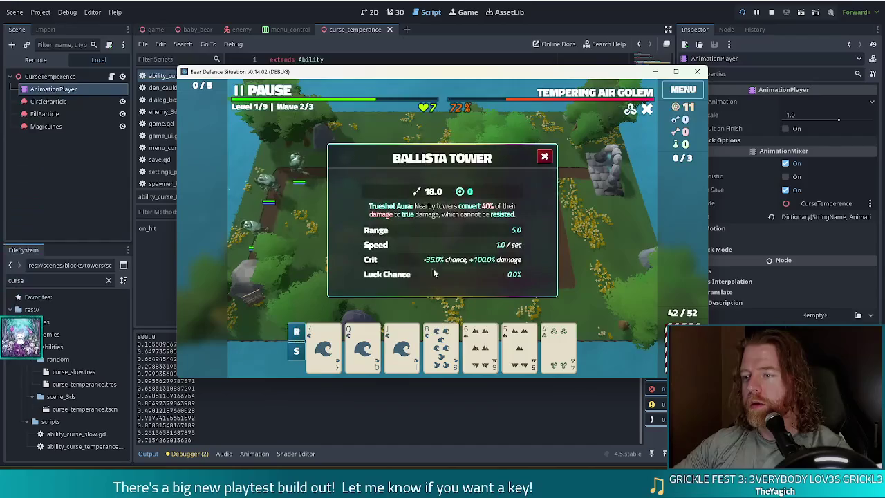
click(544, 157)
- Close the Ballista Tower info panel and dismiss the wave 2 summary to reach wave 3/3
click(452, 244)
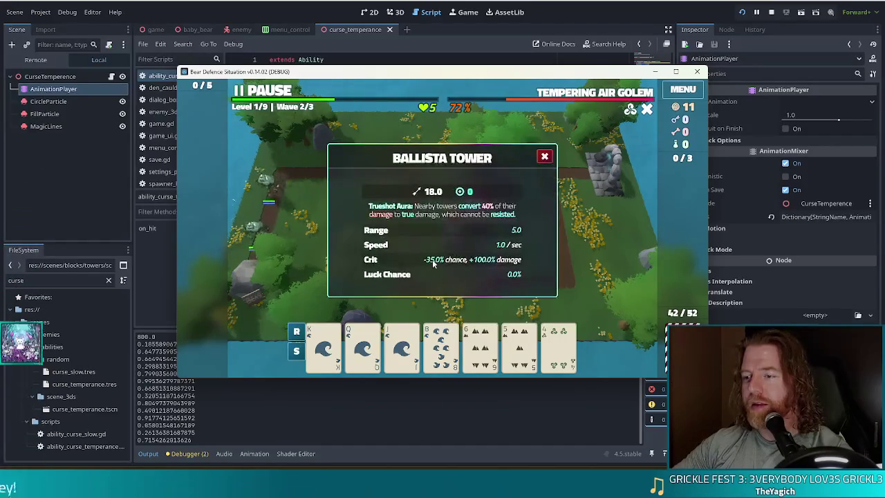
click(545, 157)
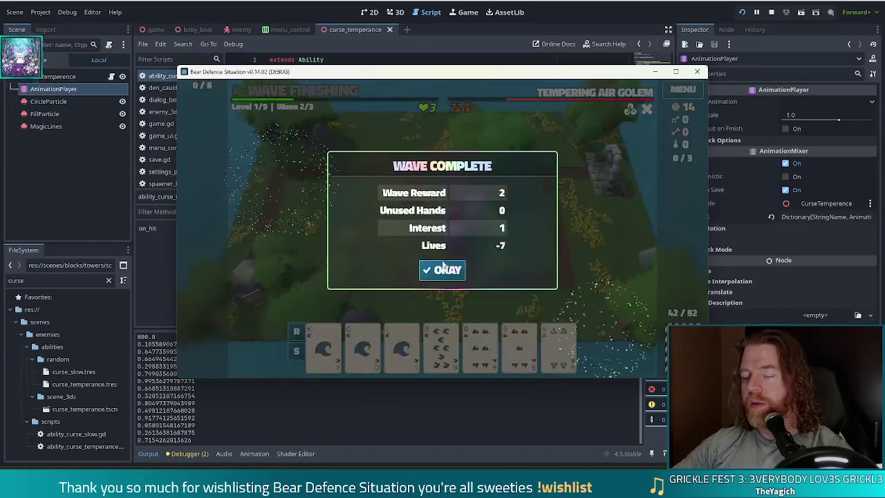
click(446, 270)
click(476, 220)
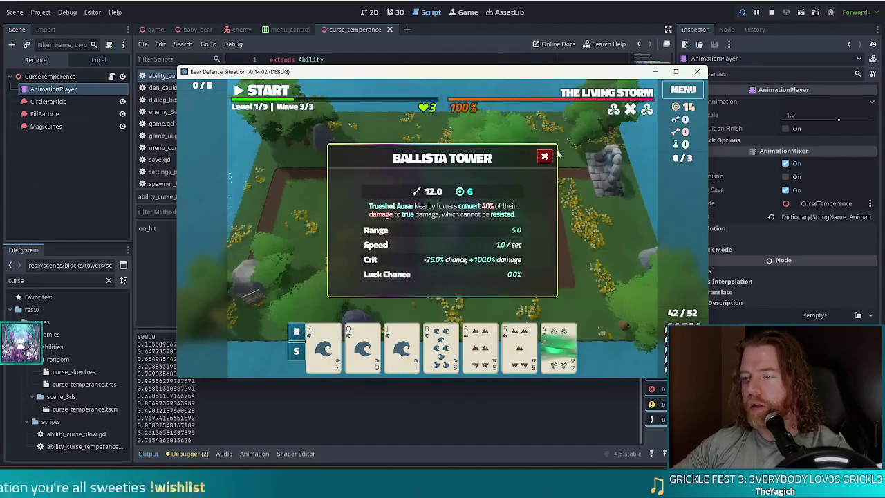
- Close the Ballista Tower info panel and deselect the tower, leaving the Wave 3/3 board
click(456, 227)
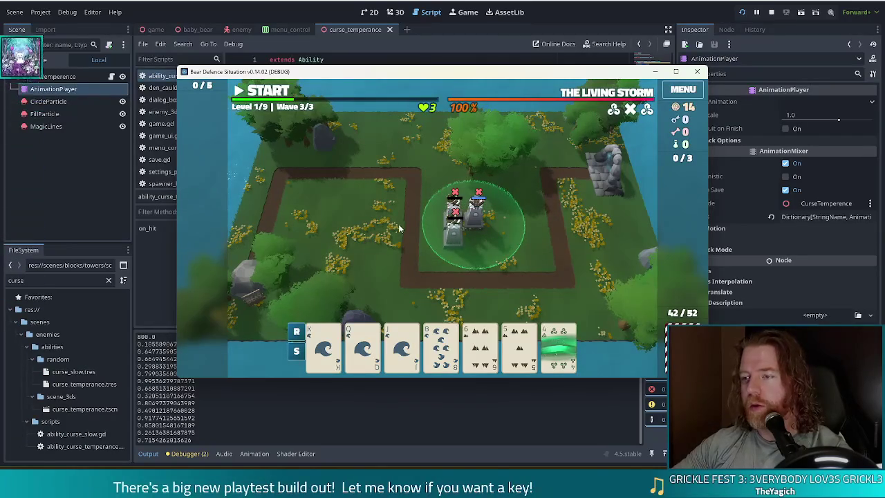
click(439, 269)
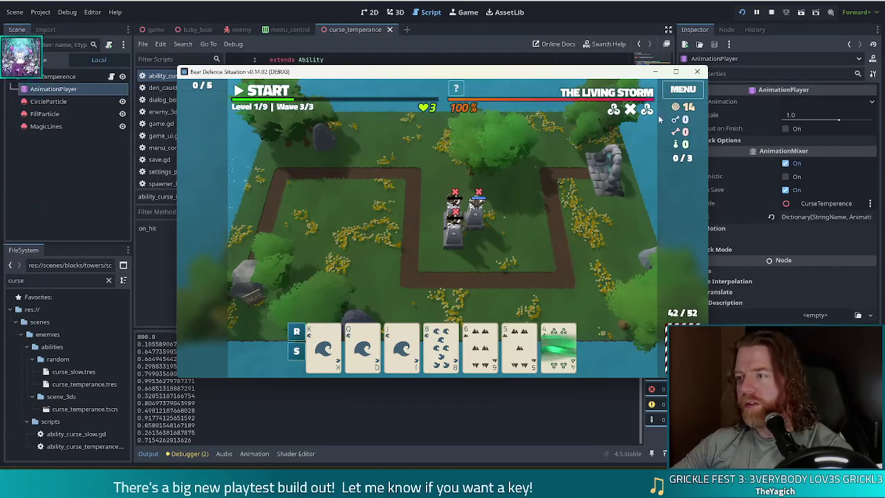
mouse_move(629, 114)
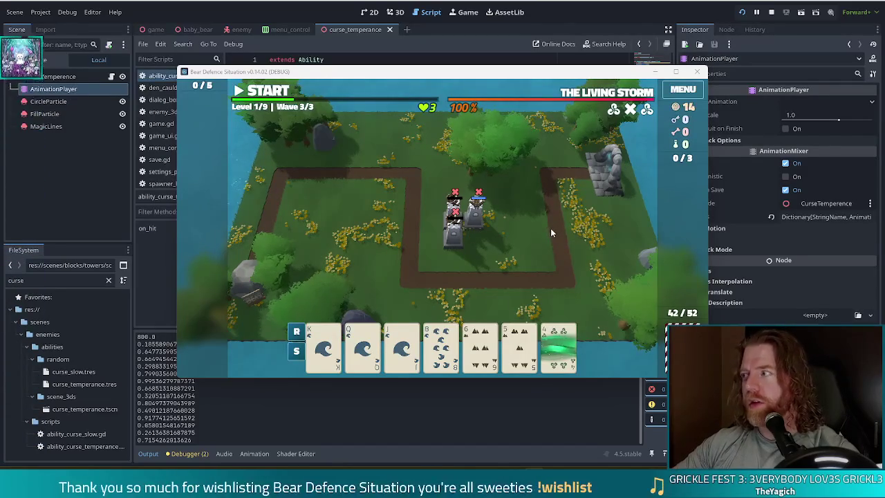
- Review the Ballista Tower's stats, then stop the playtest and relaunch the debug build
click(442, 246)
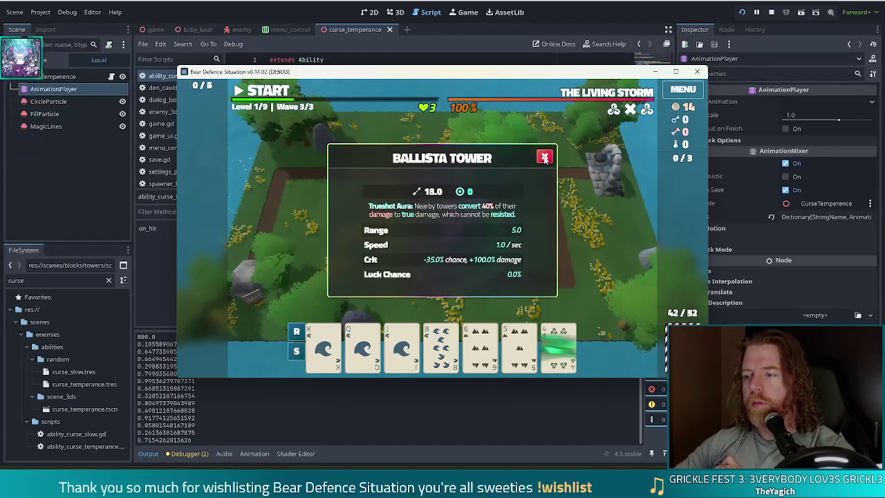
click(544, 158)
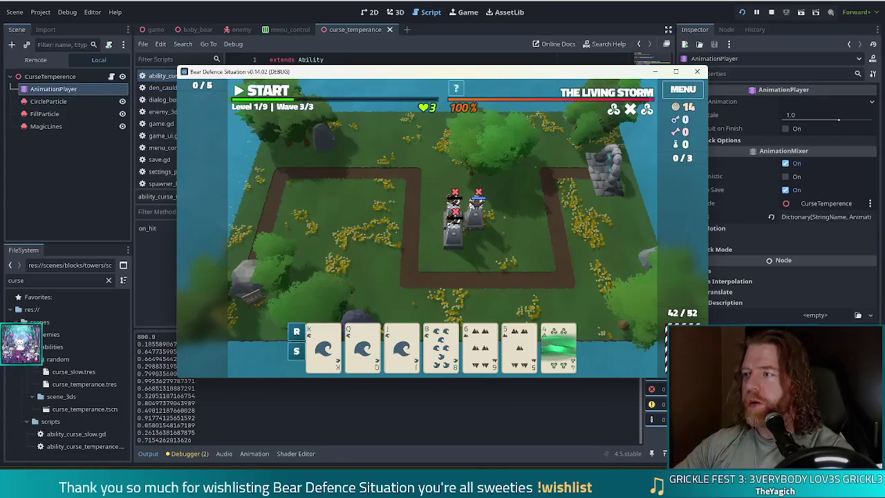
click(696, 72)
click(740, 12)
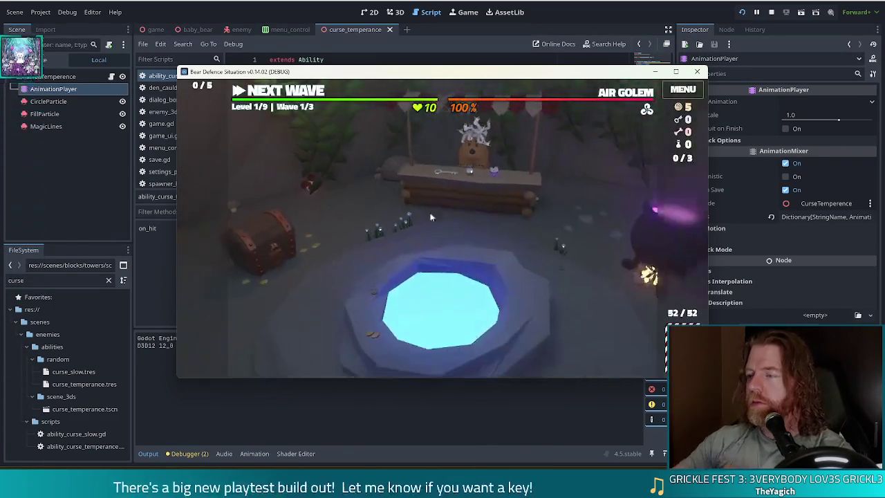
- Open the hub stall's SHOP offering Key, Bottle and Juicebox Hero
click(438, 184)
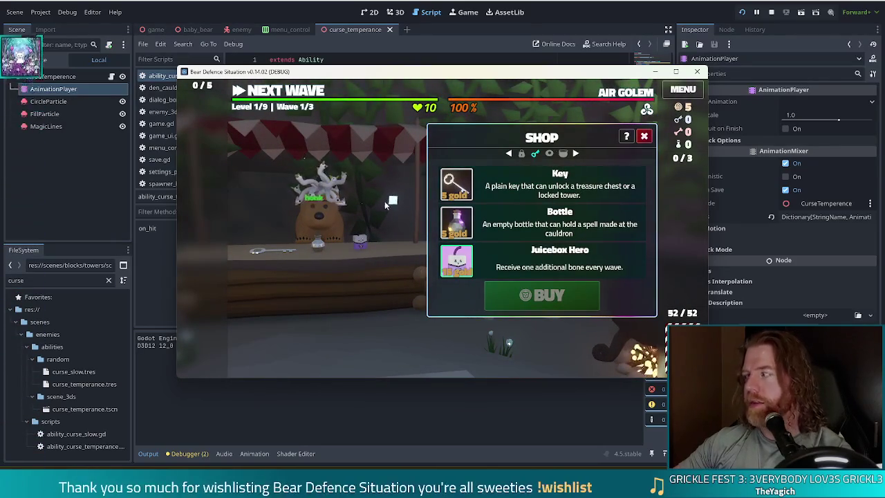
- Buy the Key for 5 gold, leaving 0 gold, and close the shop
key(Down)
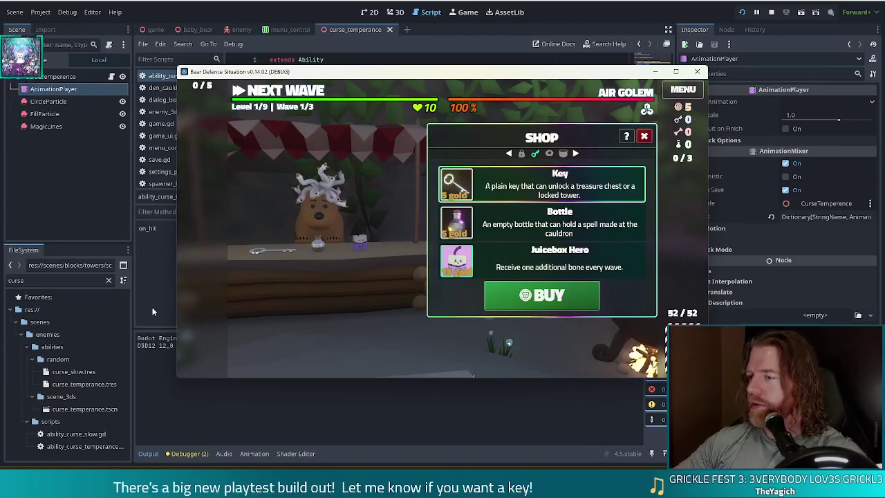
click(541, 295)
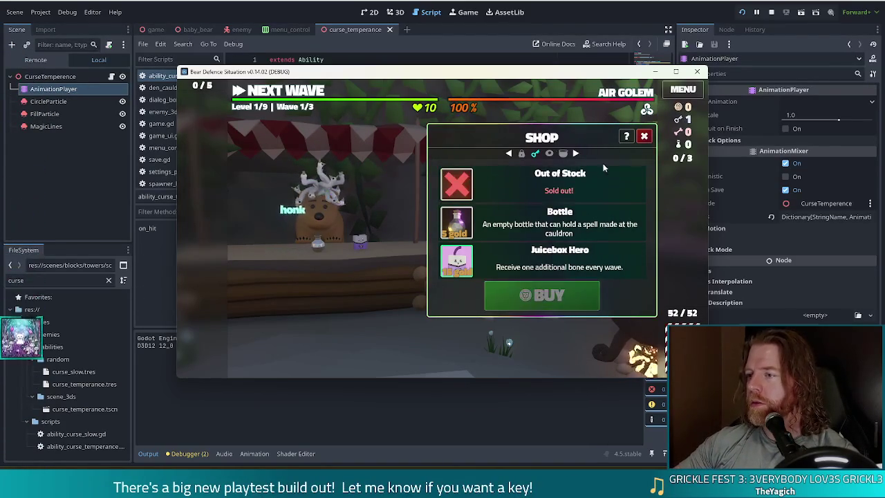
click(644, 136)
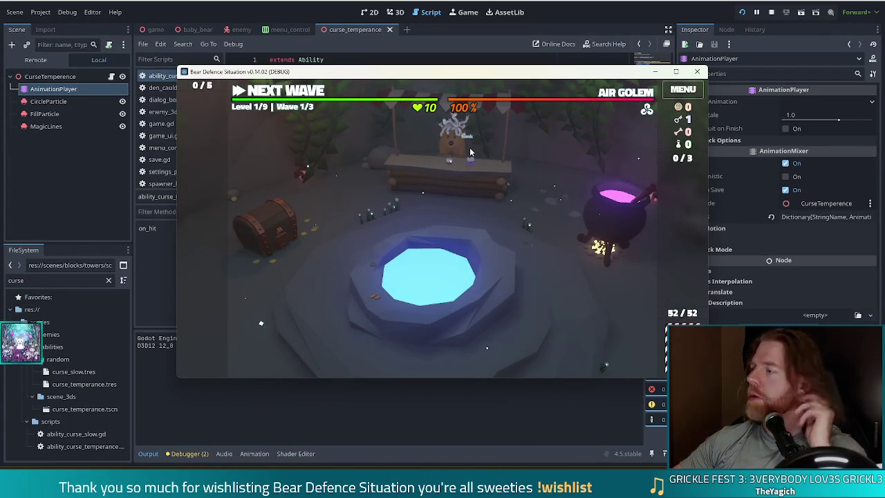
- Enter Level 1/9 and discard two marked cards from the hand for redraws
click(283, 92)
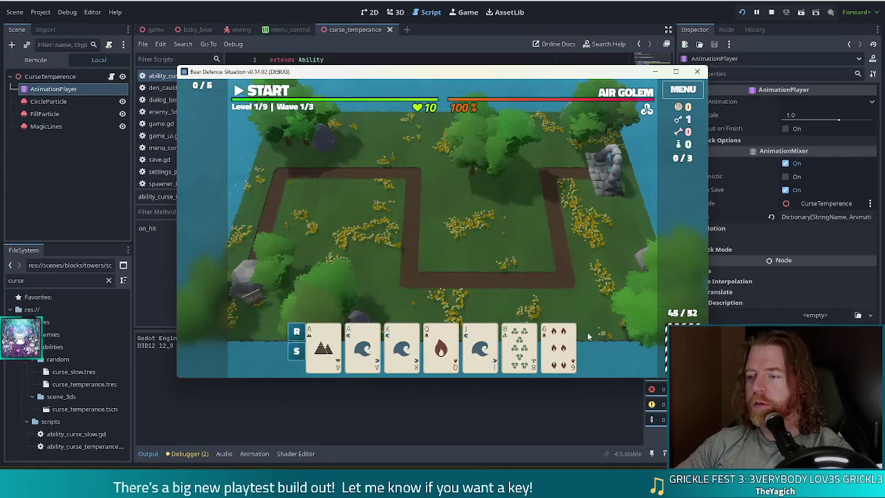
click(558, 351)
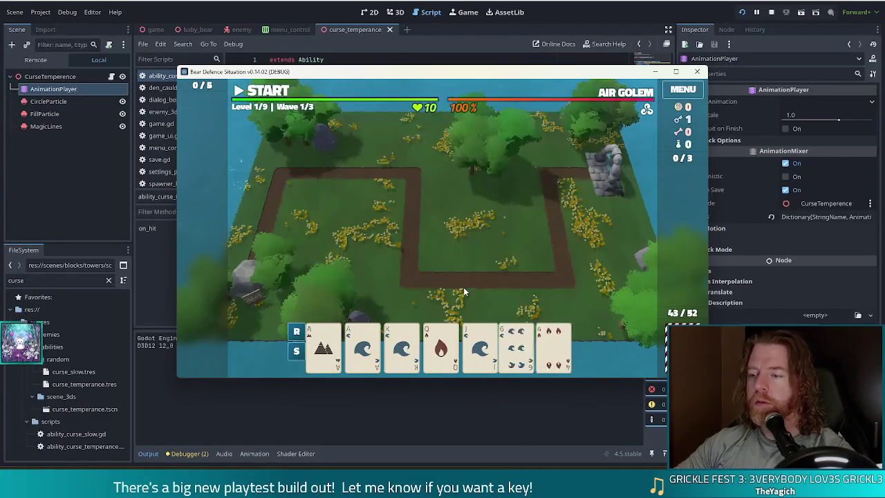
click(529, 341)
click(559, 349)
click(477, 309)
- Discard the newly drawn 5 of Water for another card, keeping the 2 of Earth
click(553, 348)
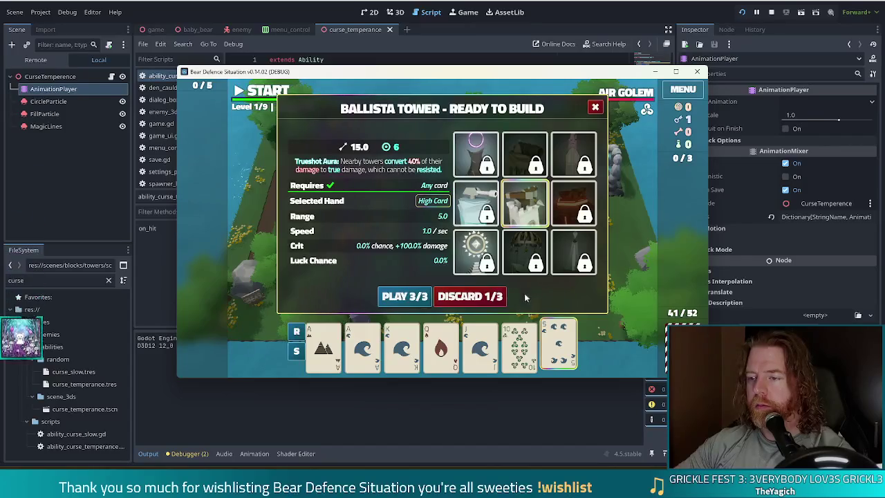
click(486, 295)
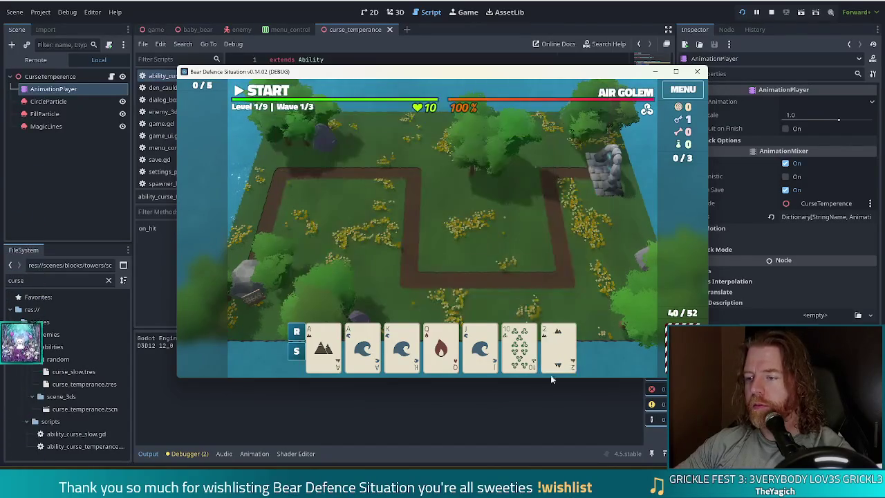
click(557, 348)
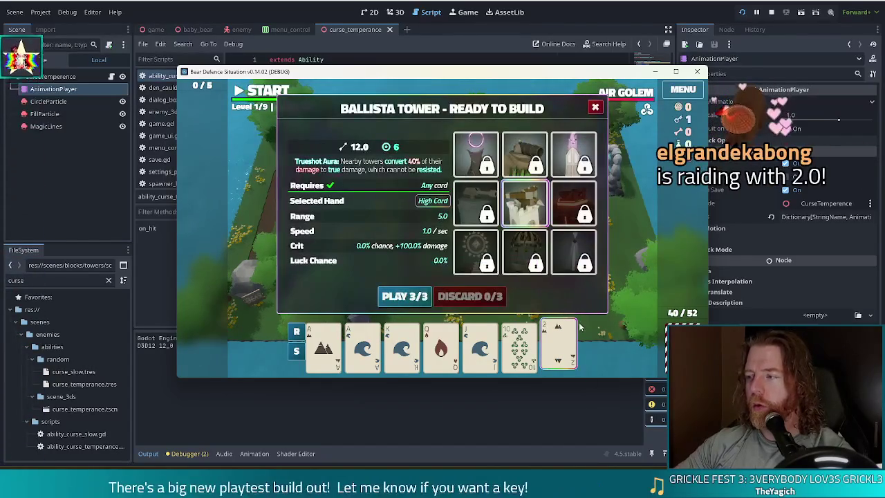
click(558, 342)
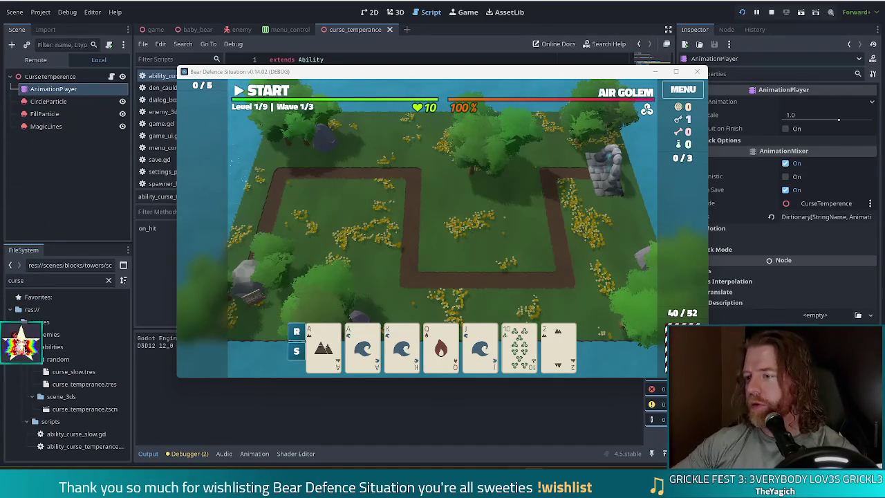
mouse_move(318, 338)
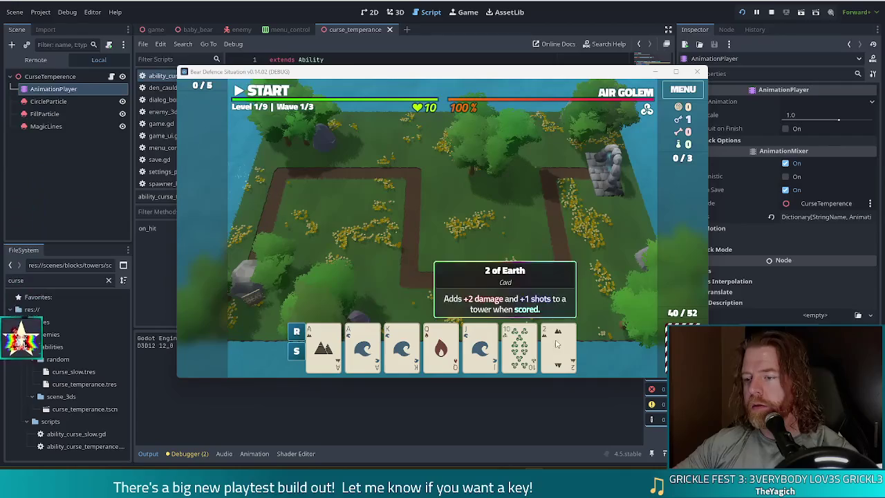
- Build a Shadow Tower from the Ace of Earth and Ace of Water pair beside the golem's rock
click(518, 343)
mouse_move(349, 333)
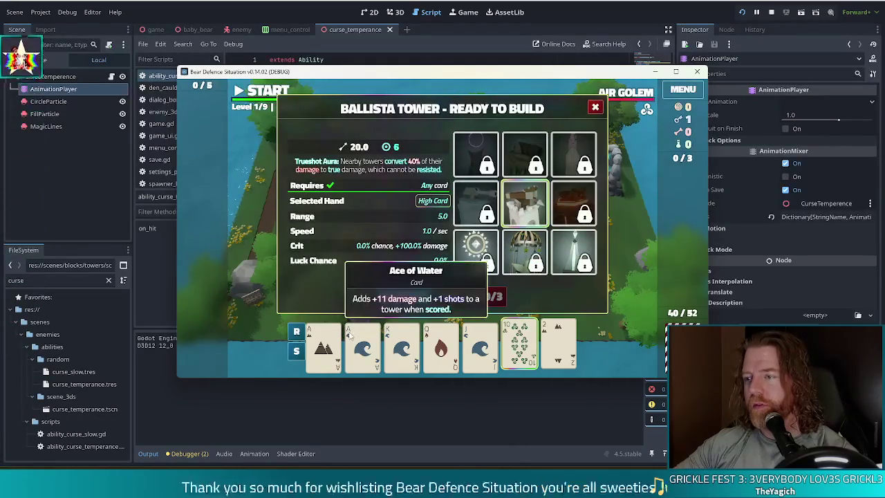
click(482, 160)
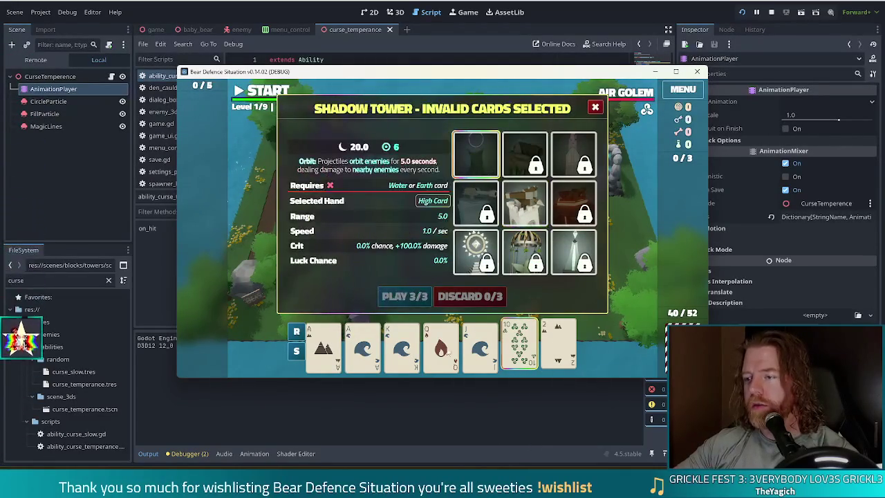
click(518, 344)
click(323, 344)
click(362, 343)
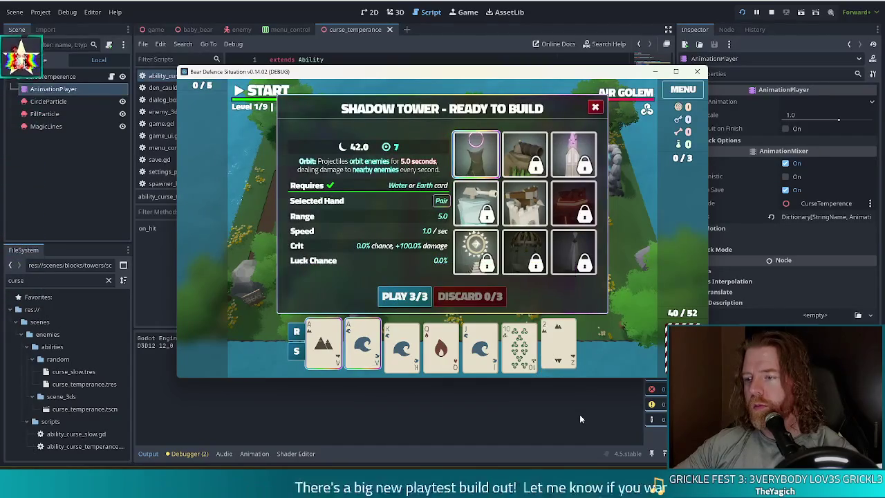
click(405, 297)
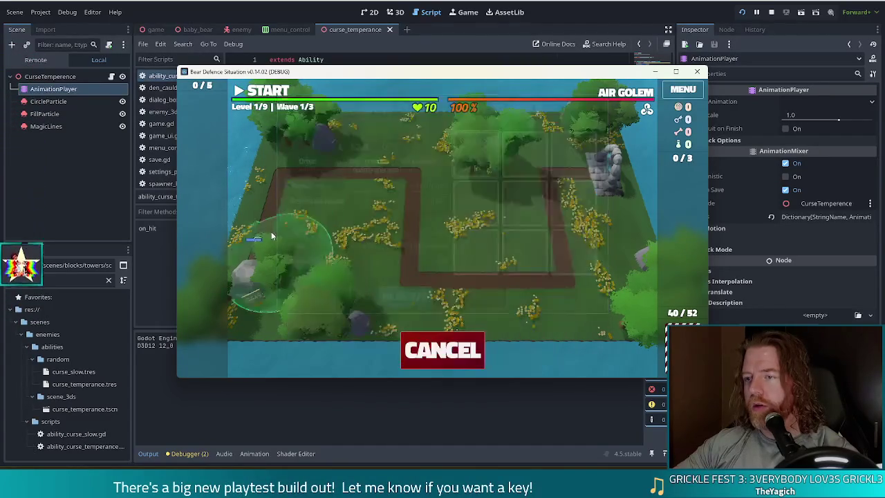
click(570, 190)
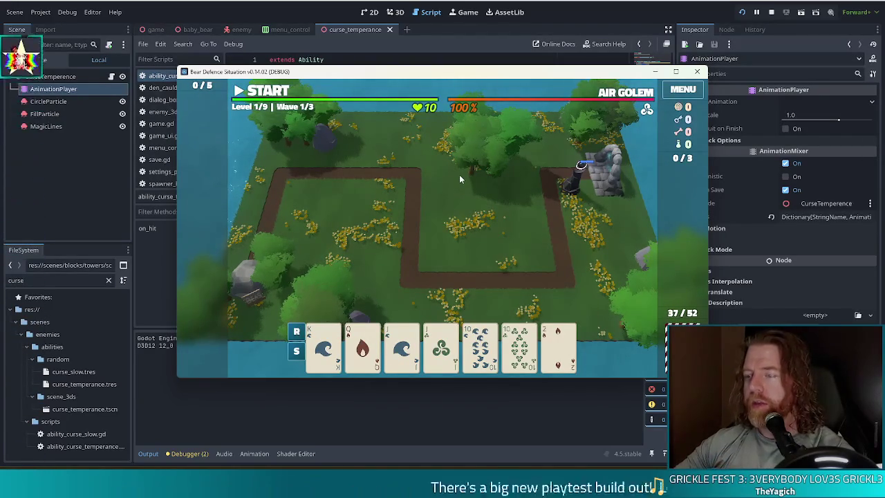
- Build a second Shadow Tower from two pair, jacks and tens, inside the path loop, then start wave 1
click(402, 348)
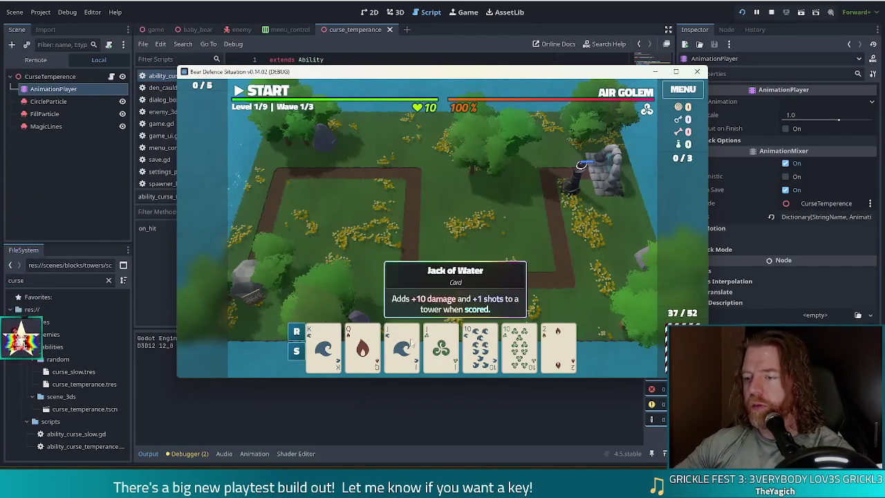
click(440, 347)
click(484, 345)
click(520, 345)
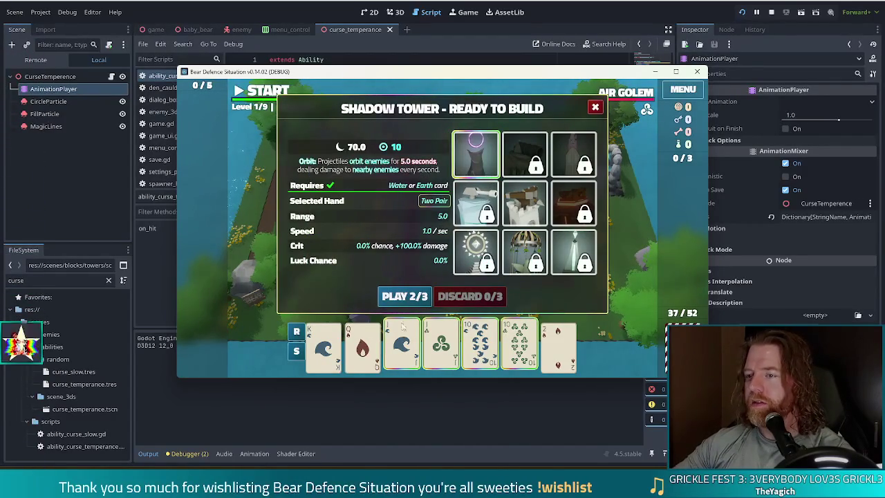
click(405, 297)
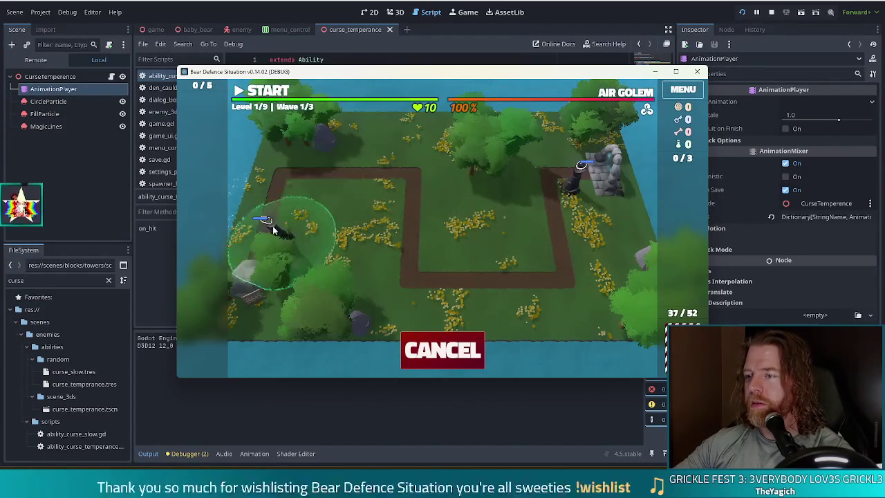
click(430, 261)
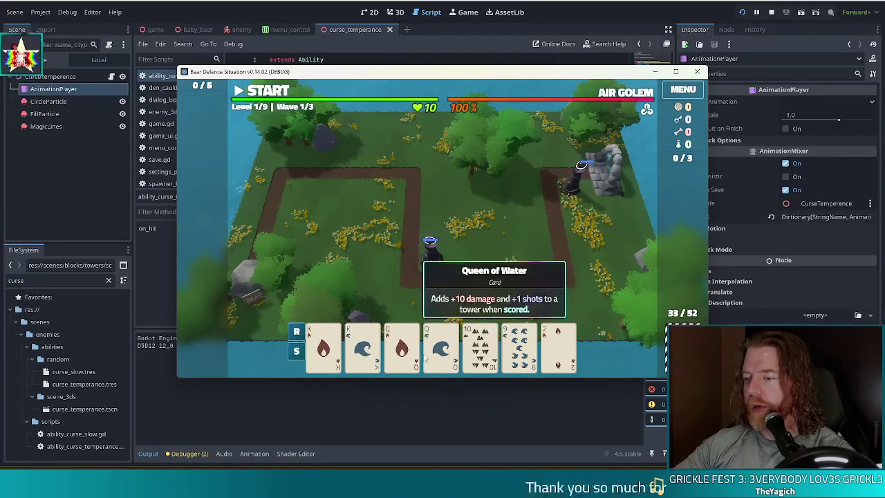
mouse_move(328, 354)
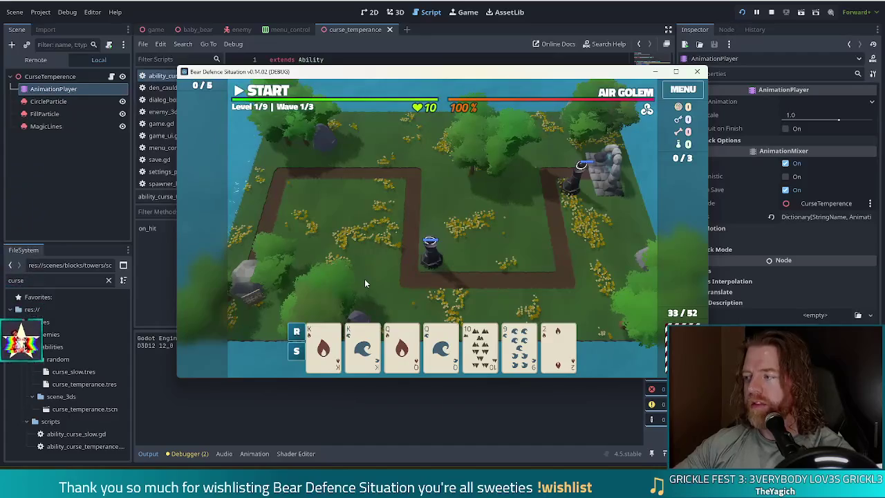
click(273, 96)
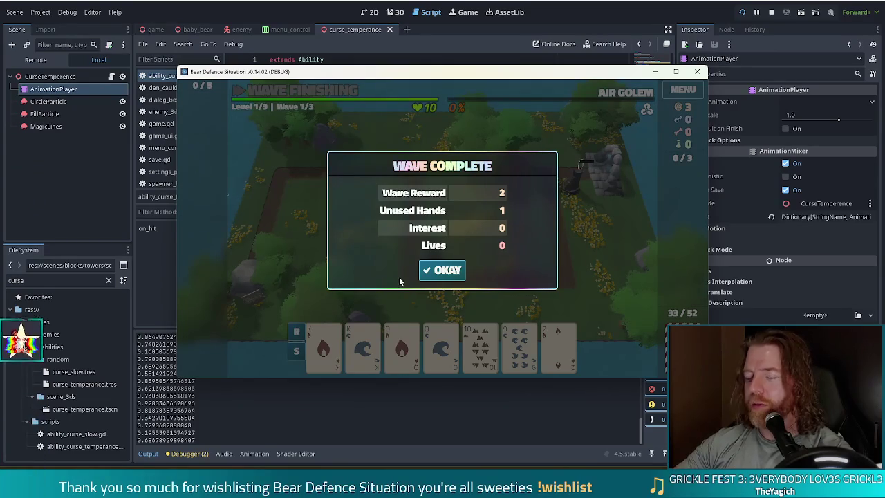
- Let wave 1 finish and dismiss its Wave Complete summary showing reward 2
click(439, 270)
- Build a Shadow Tower from two pair, Kings and Queens, near the top of the path
click(323, 346)
click(363, 345)
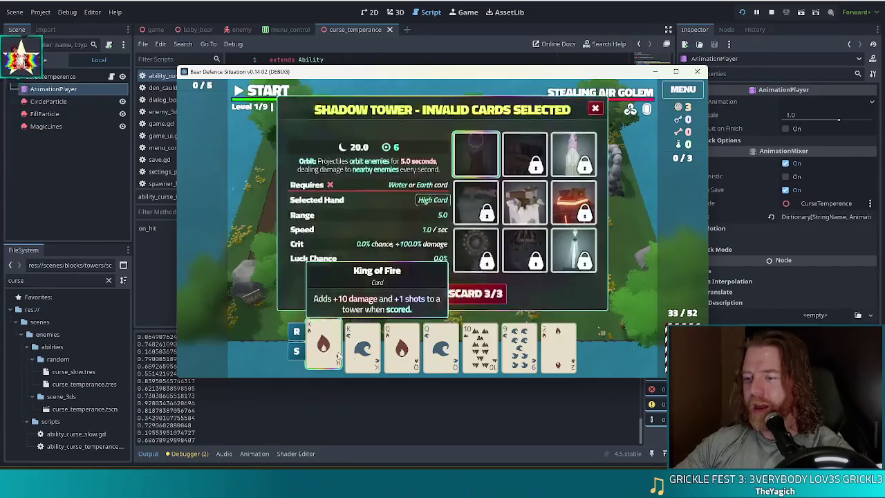
click(403, 349)
click(441, 349)
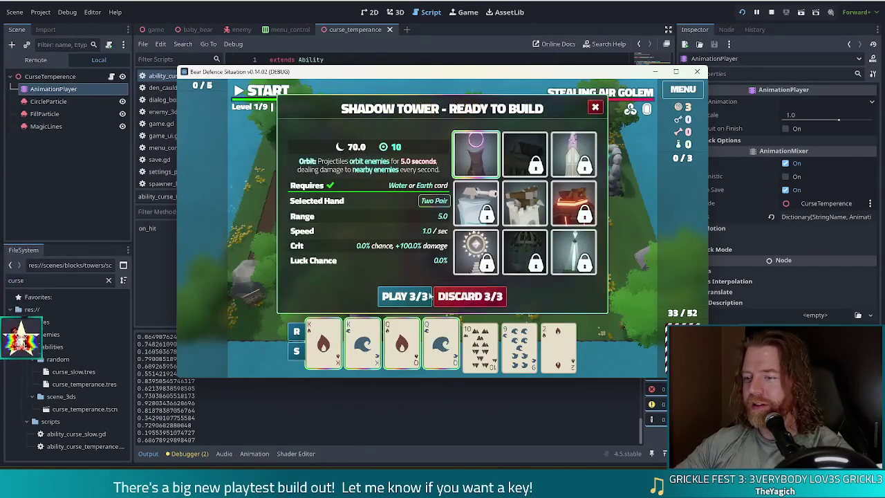
click(417, 297)
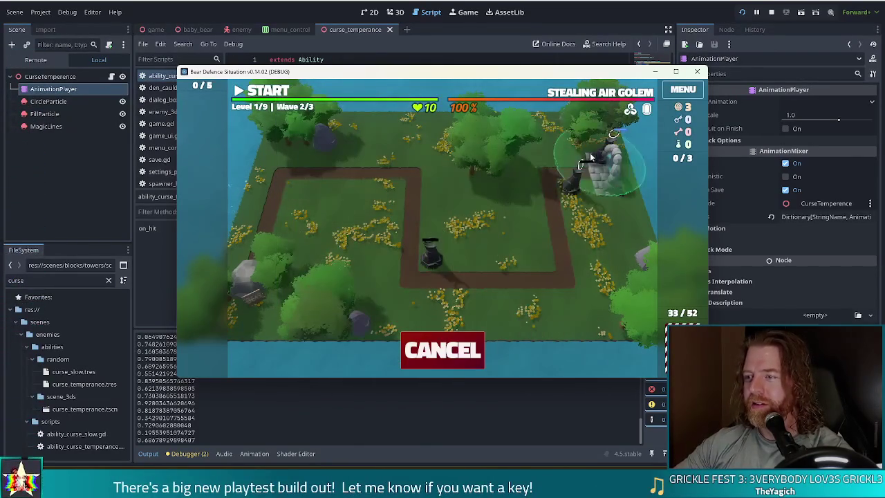
click(548, 162)
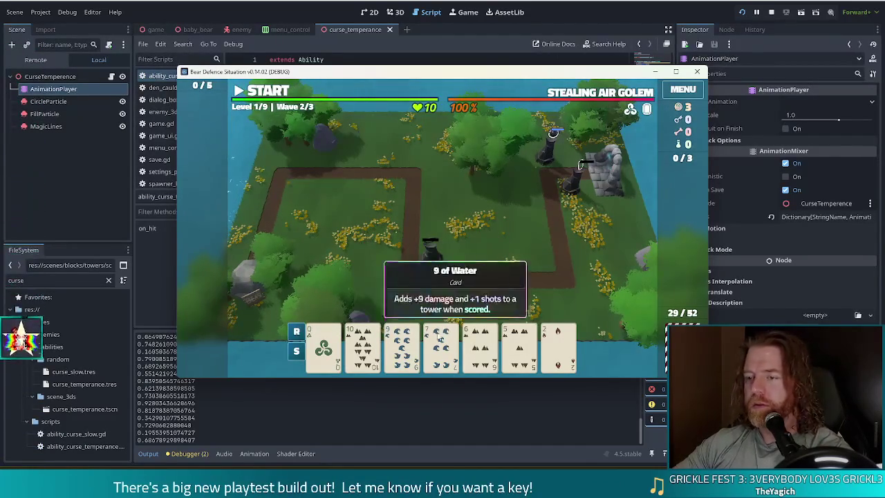
click(456, 348)
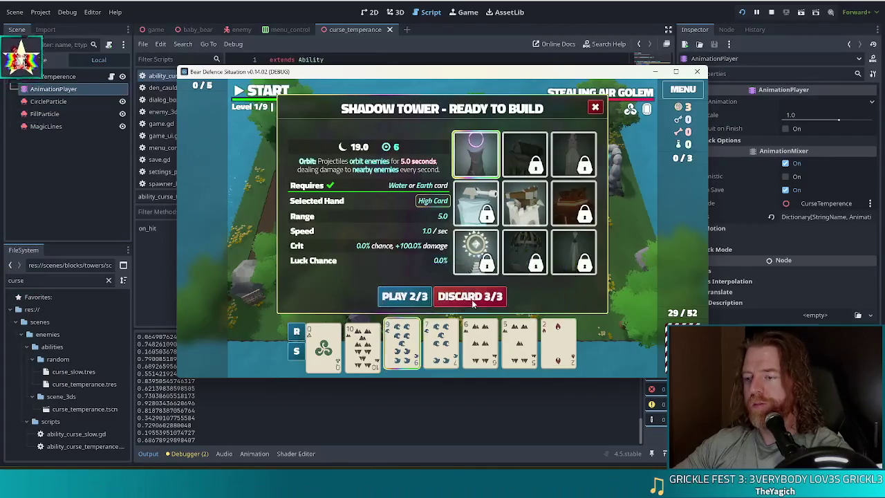
- Discard two unwanted cards, then the 6 of Wind, for fresh draws
click(441, 353)
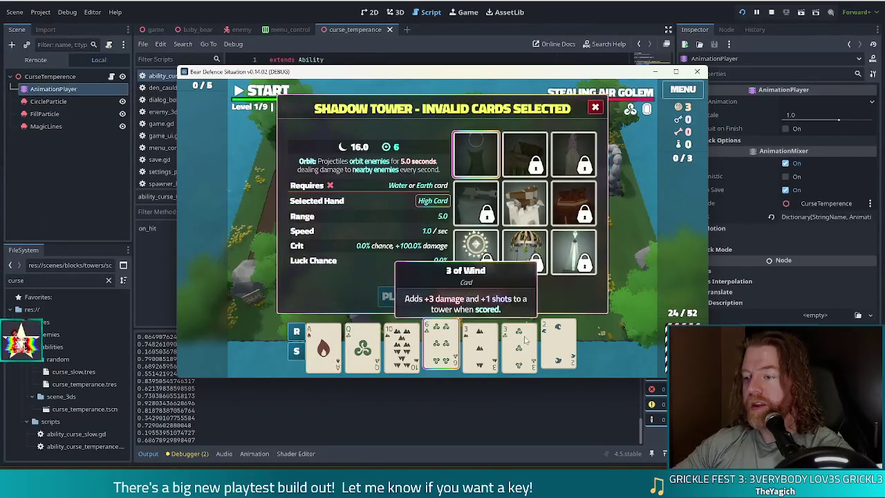
click(482, 295)
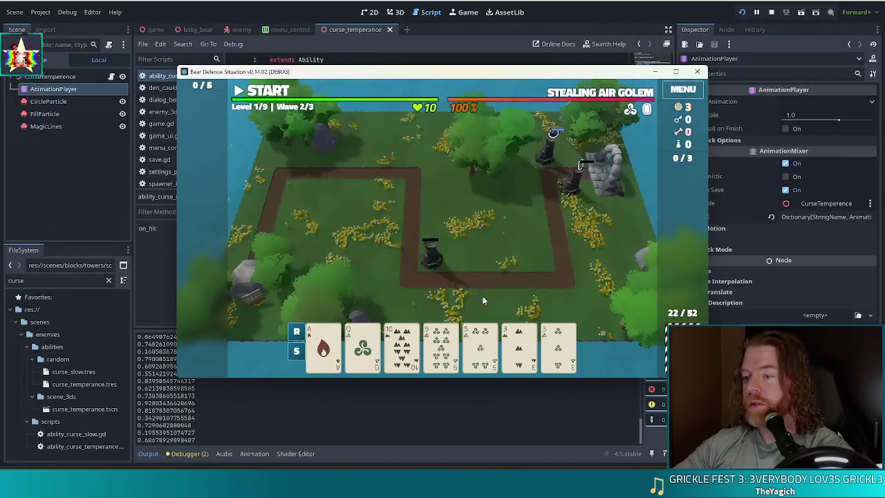
click(441, 349)
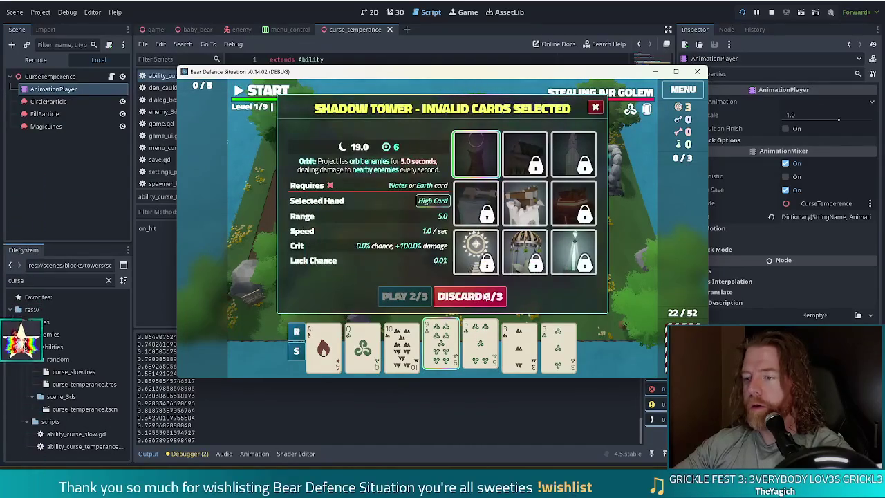
click(485, 296)
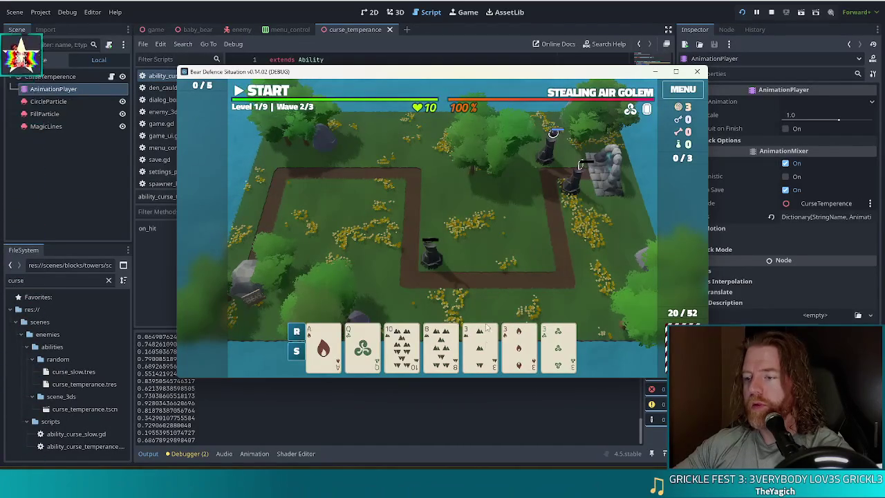
- Build a Shadow Tower from Three of a Kind (three 3s) beside the central tower
click(479, 346)
click(518, 345)
click(558, 345)
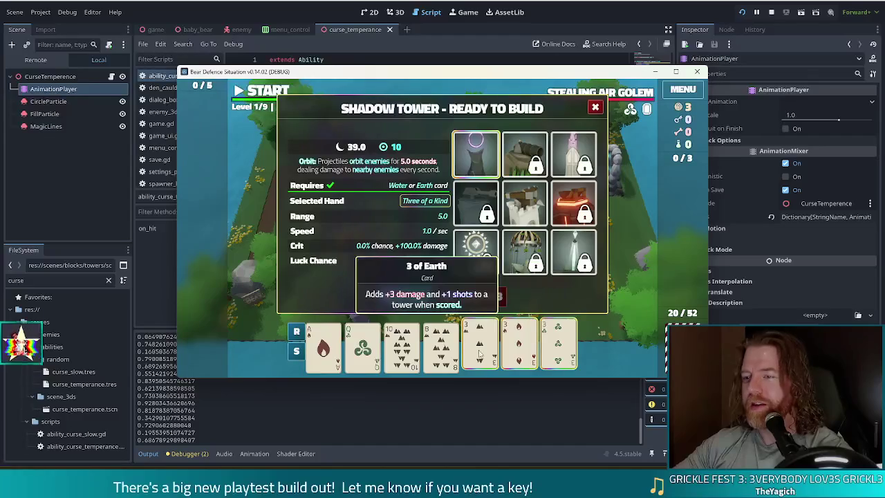
click(482, 354)
click(518, 346)
click(557, 345)
click(323, 346)
click(324, 345)
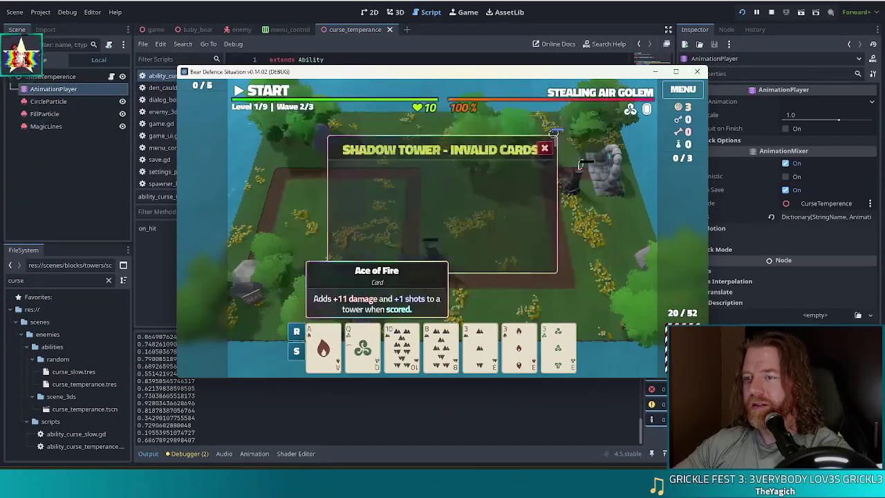
click(479, 346)
click(519, 345)
click(558, 346)
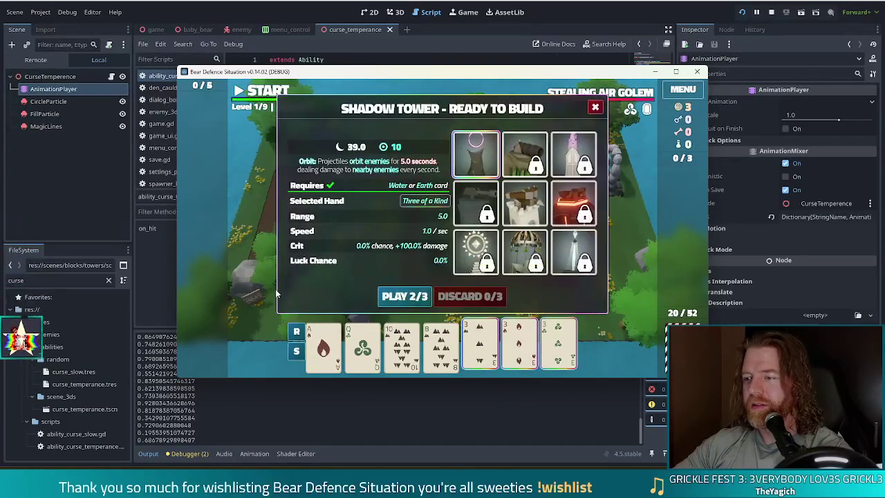
click(408, 302)
click(428, 239)
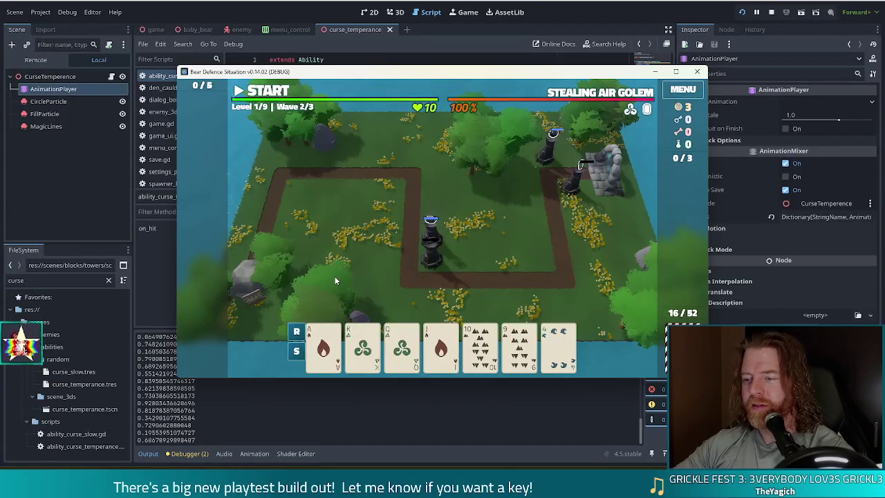
- Launch wave 2 of 3 so enemies advance along the path toward the Air Golem
mouse_move(406, 358)
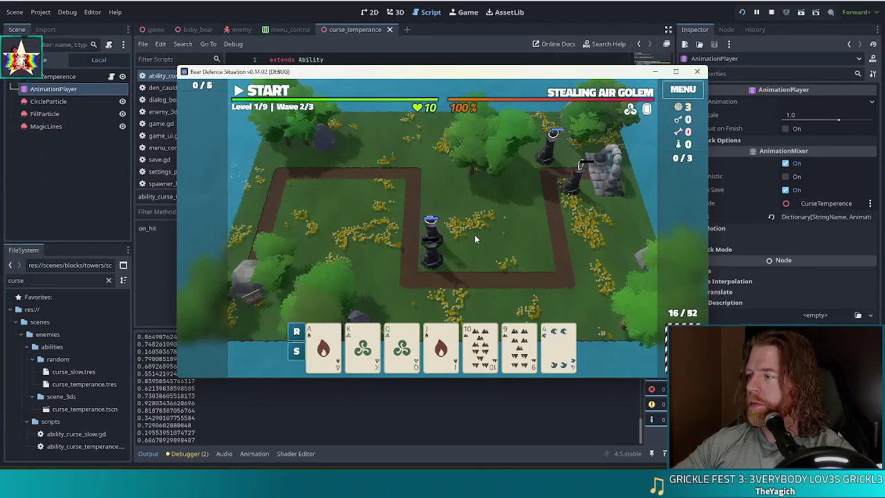
click(267, 93)
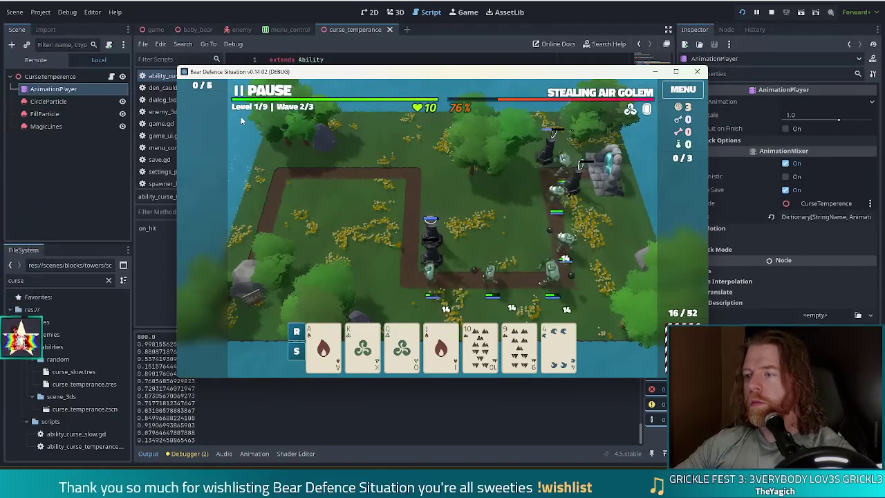
mouse_move(573, 168)
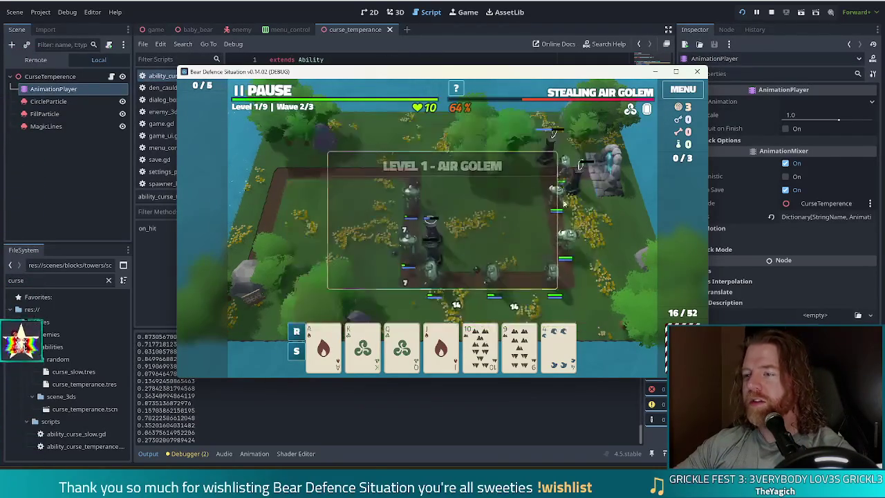